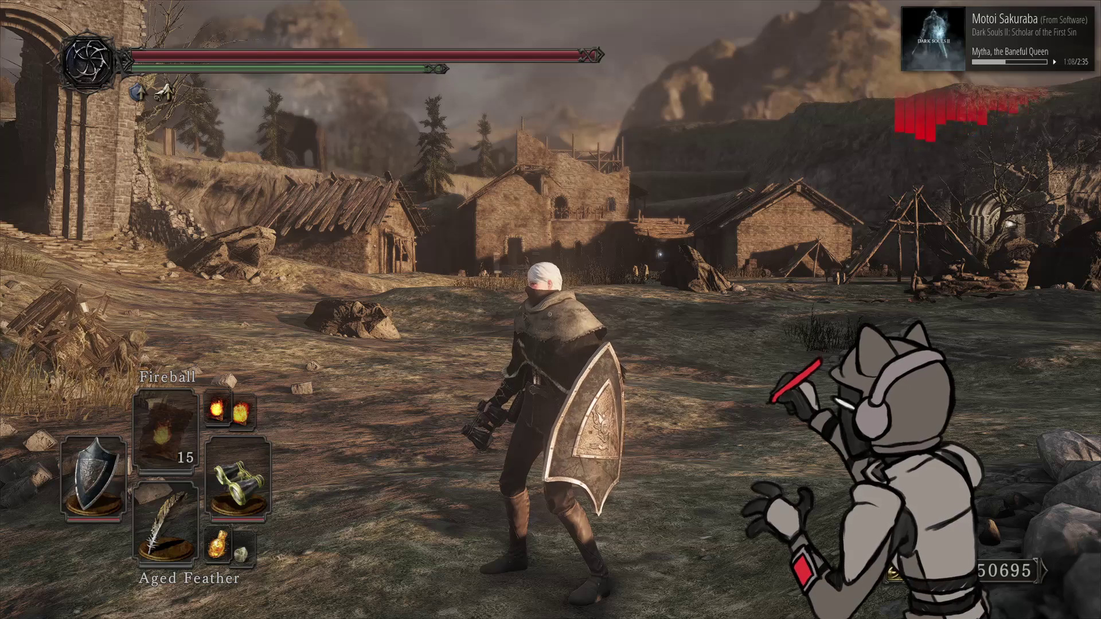
- Check the ToneMap and Bloom values in Cheat Engine (Brightpass Thresholds 0.05), then return to Dark Souls II
{"action": "key", "text": "alt+Tab"}
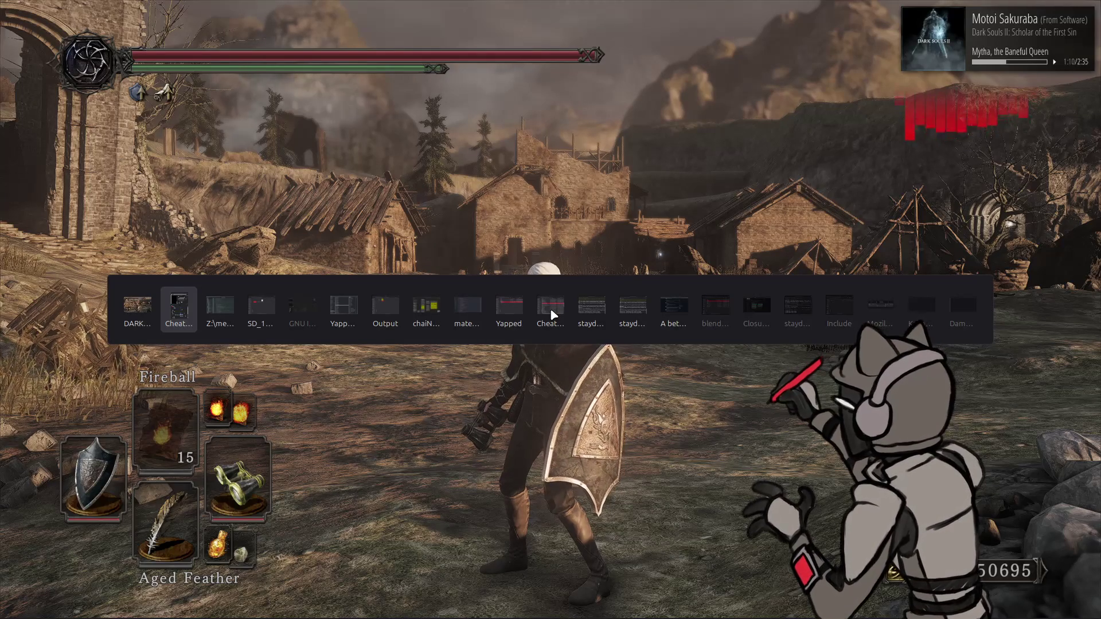
{"action": "key", "text": "alt+Tab"}
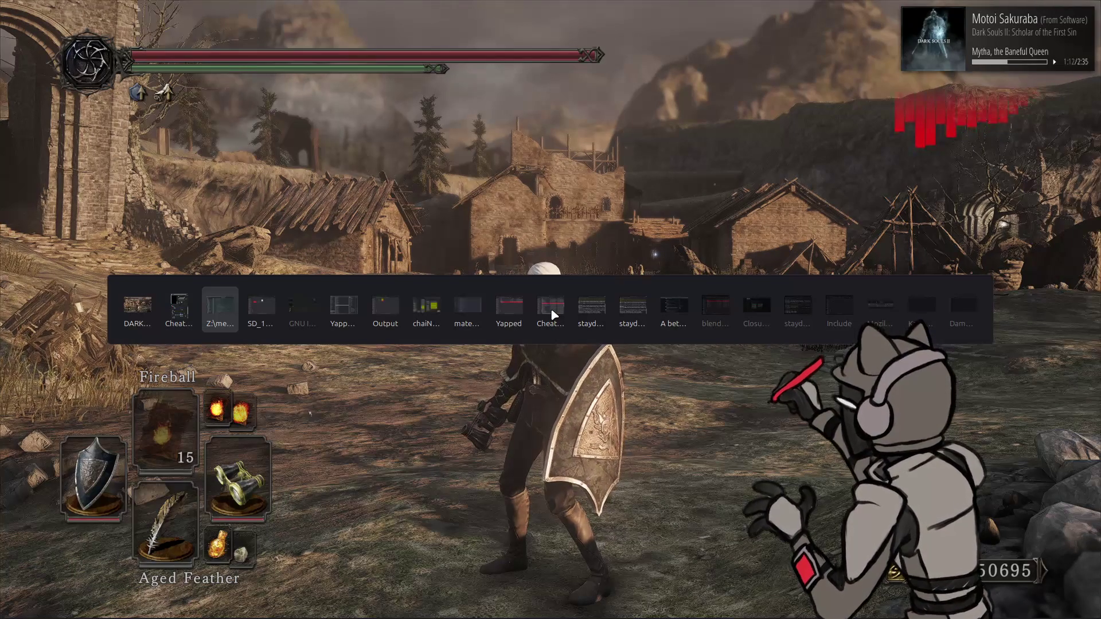
{"action": "key", "text": "alt+Tab"}
{"action": "key", "text": "alt+Tab"}
{"action": "key", "text": "alt+Tab"}
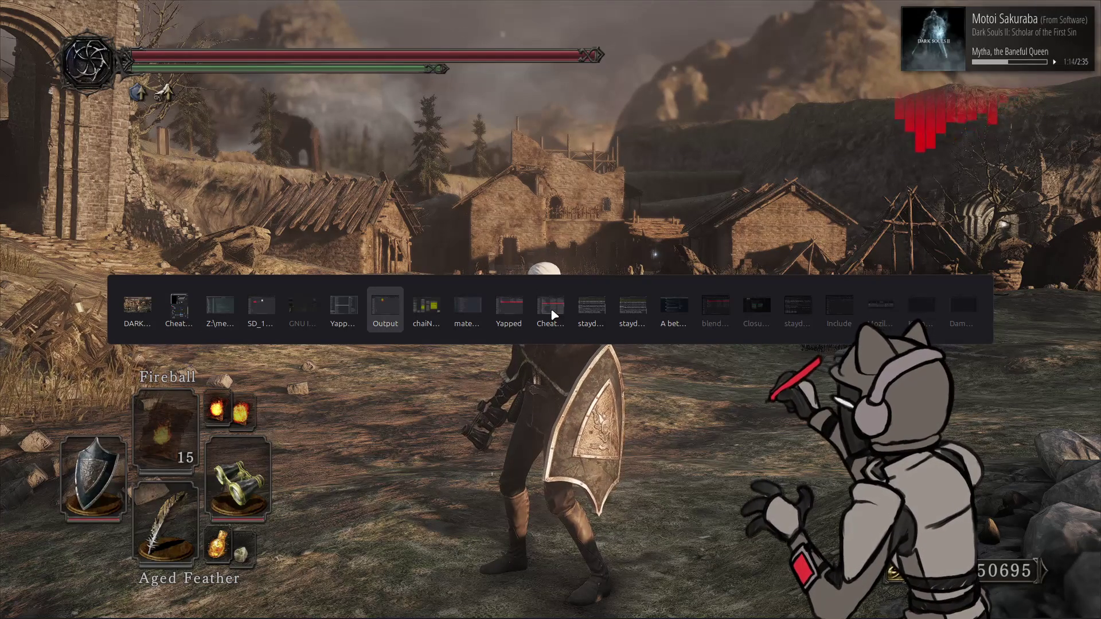
{"action": "key", "text": "alt+Tab"}
{"action": "key", "text": "alt+shift+Tab"}
{"action": "key", "text": "alt+shift+Tab"}
{"action": "key", "text": "alt+shift+Tab"}
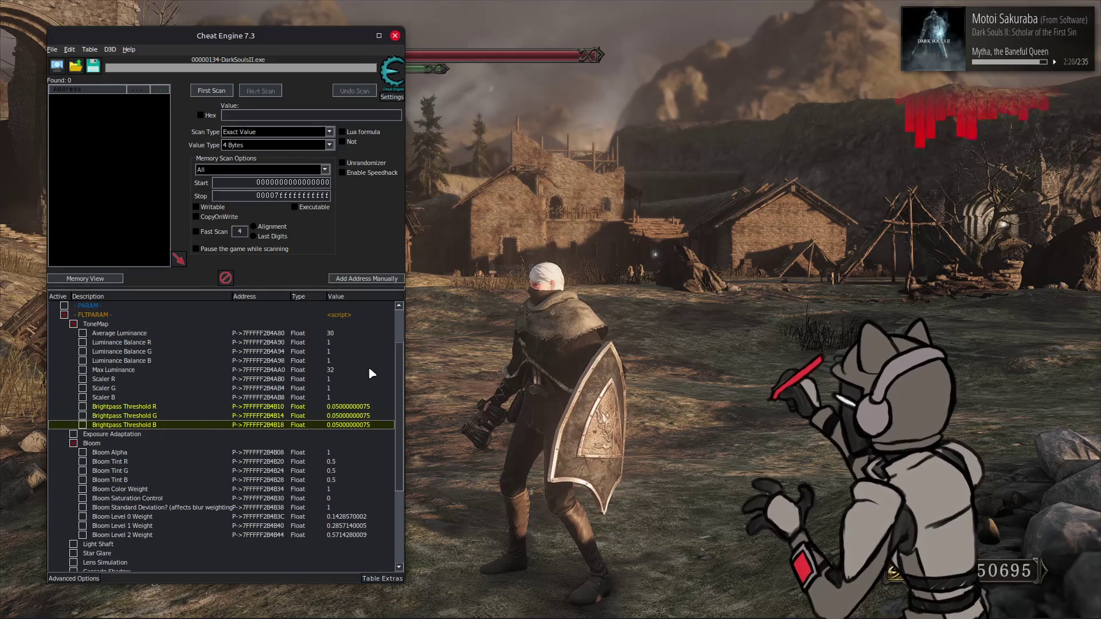
{"action": "key", "text": "alt+Tab"}
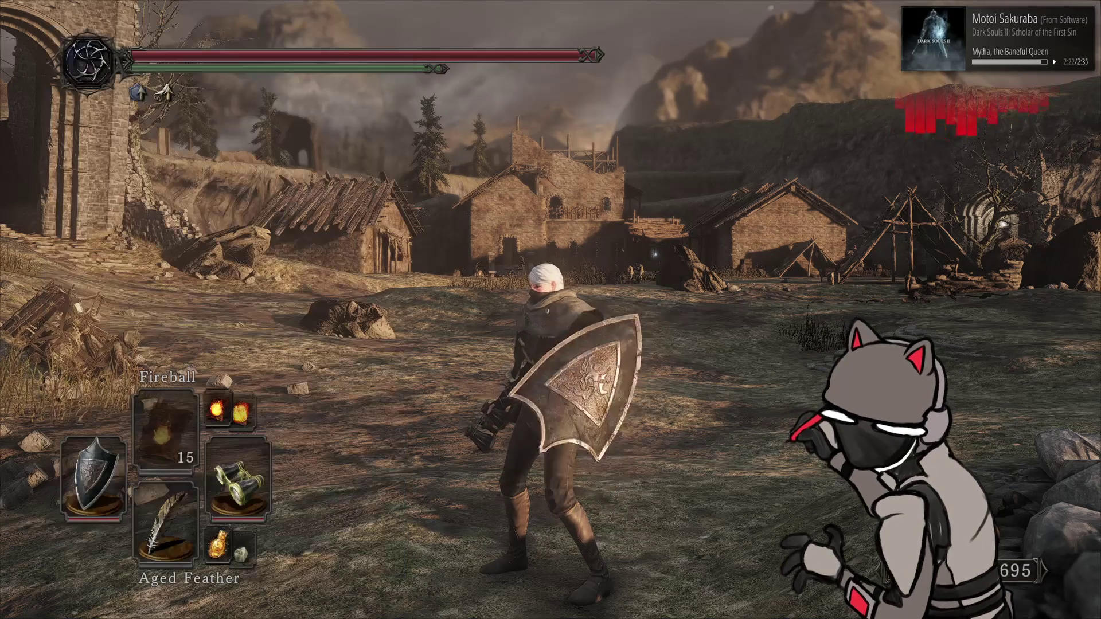
- Save and quit Dark Souls II to its title screen
{"action": "key", "text": "Escape"}
{"action": "left_click", "coordinate": [378, 195]}
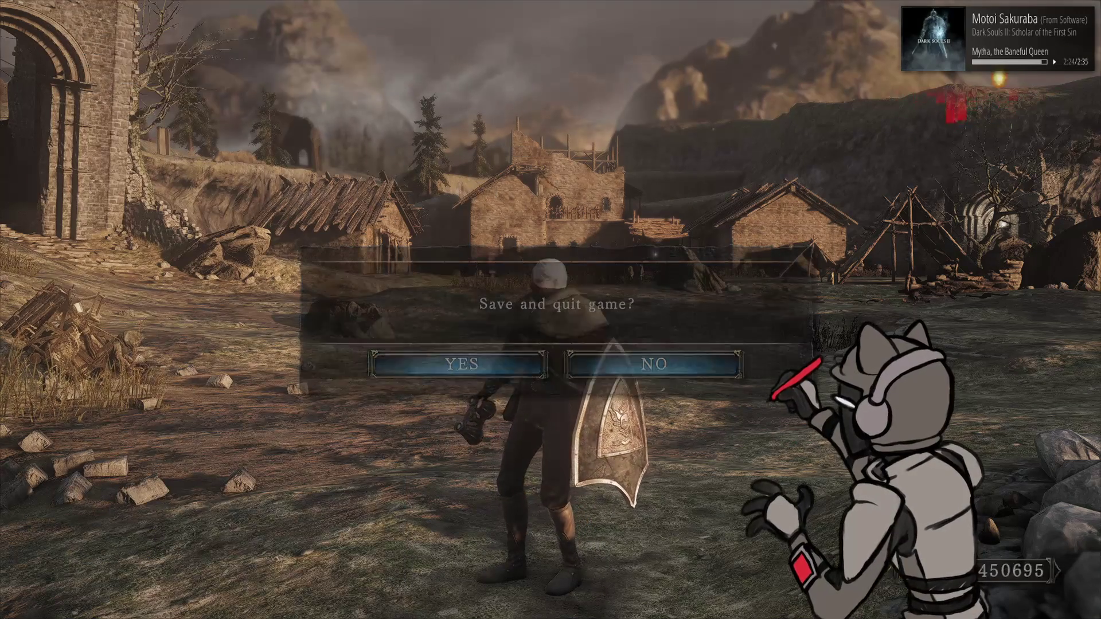
{"action": "key", "text": "alt+Tab"}
{"action": "key", "text": "alt+Tab"}
{"action": "key", "text": "alt+Tab"}
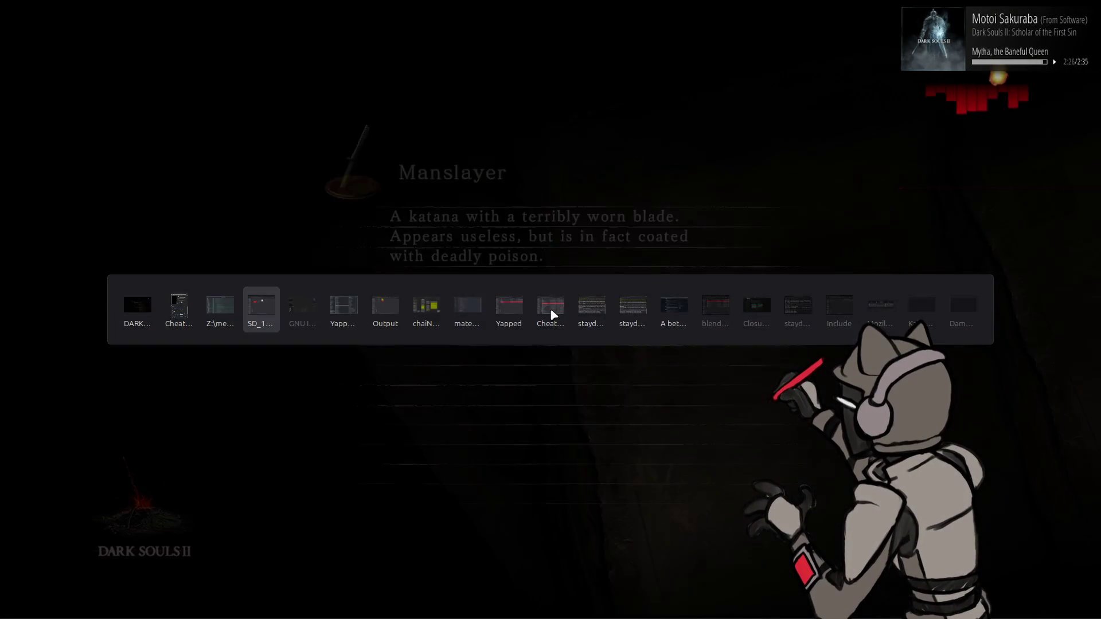
- Launch Blender from the application launcher search
{"action": "key", "text": "super"}
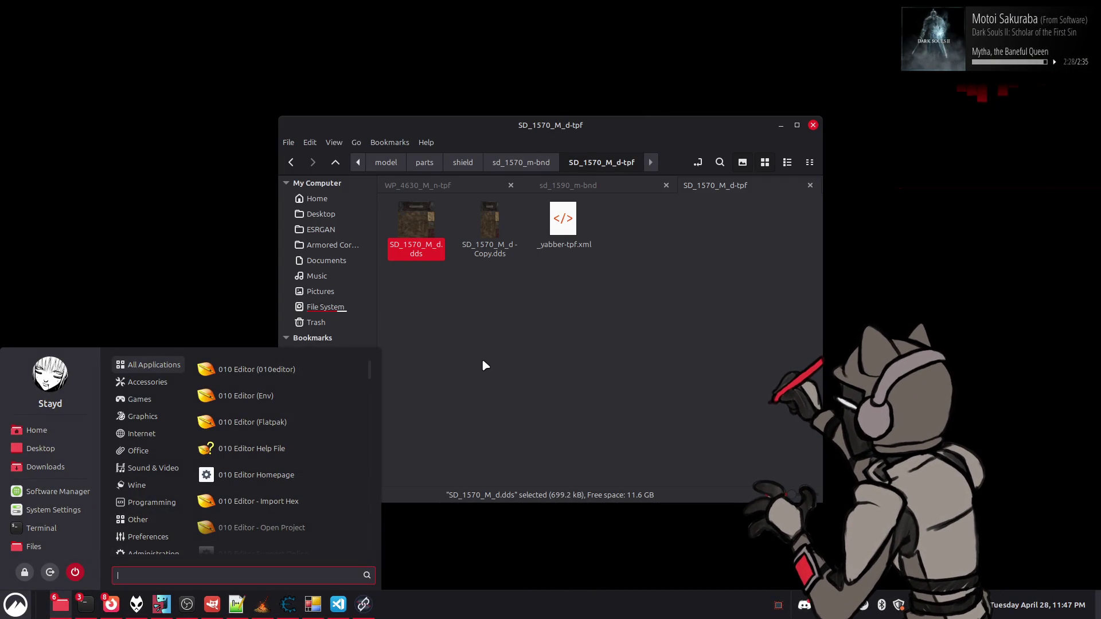
{"action": "type", "text": "bl"}
{"action": "key", "text": "Return"}
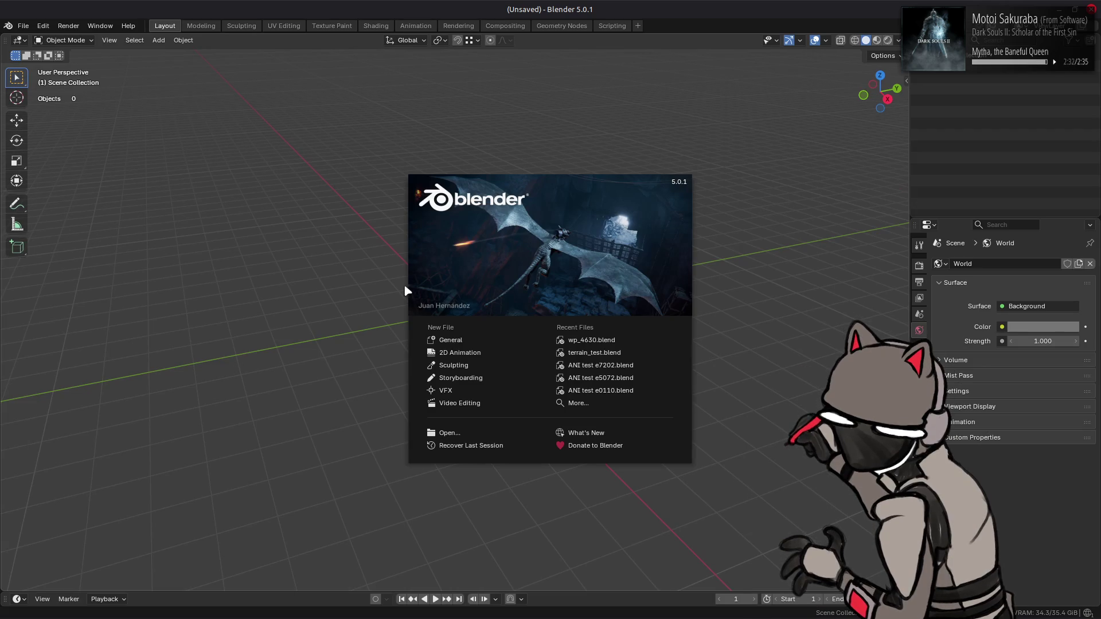
- Load the recent file ANI test e0110.blend showing the e0110 armature
{"action": "left_click", "coordinate": [606, 377]}
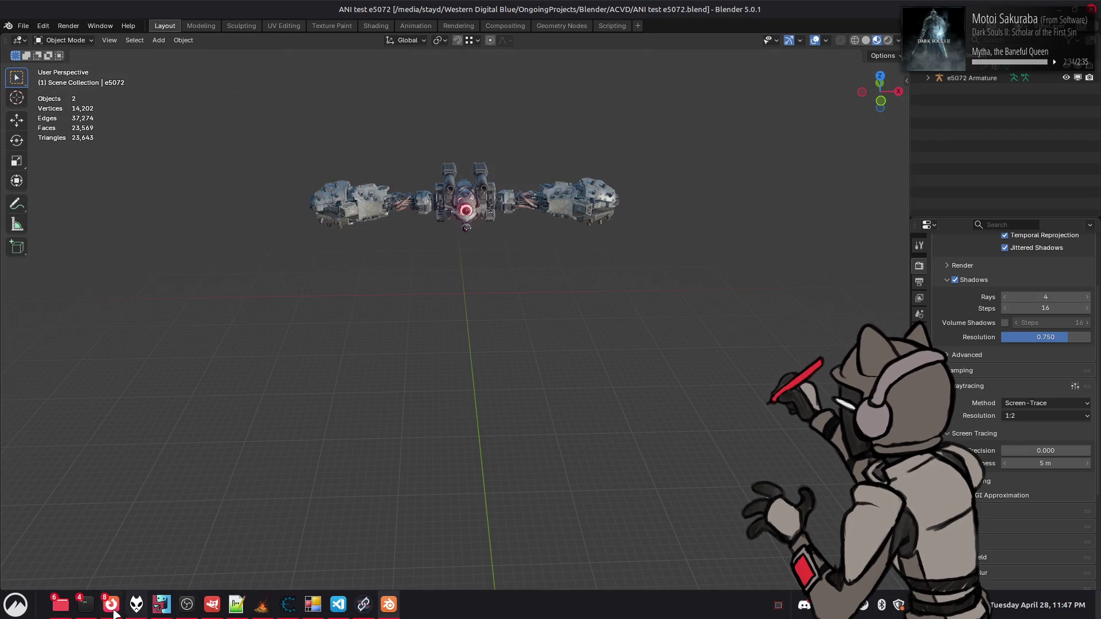
{"action": "left_click", "coordinate": [23, 25]}
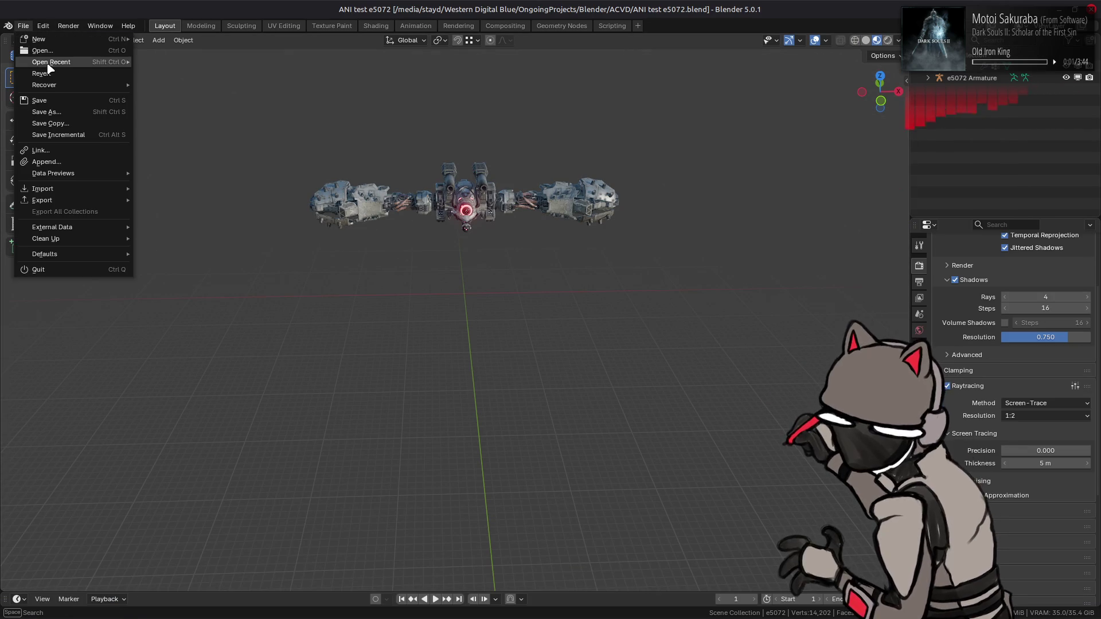
{"action": "mouse_move", "coordinate": [48, 66]}
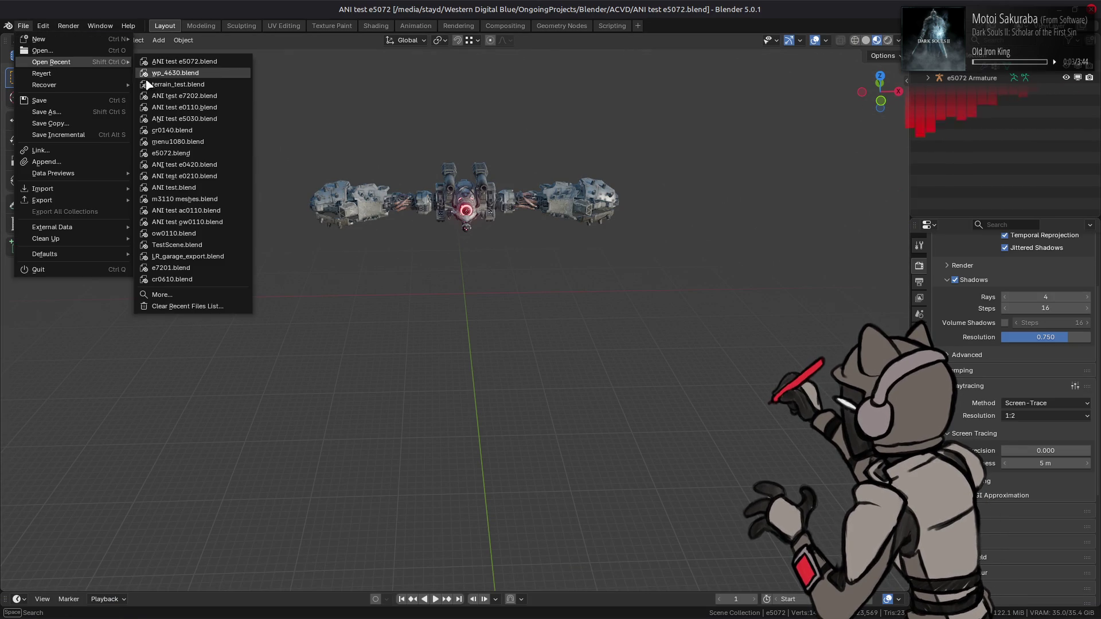
{"action": "left_click", "coordinate": [184, 107]}
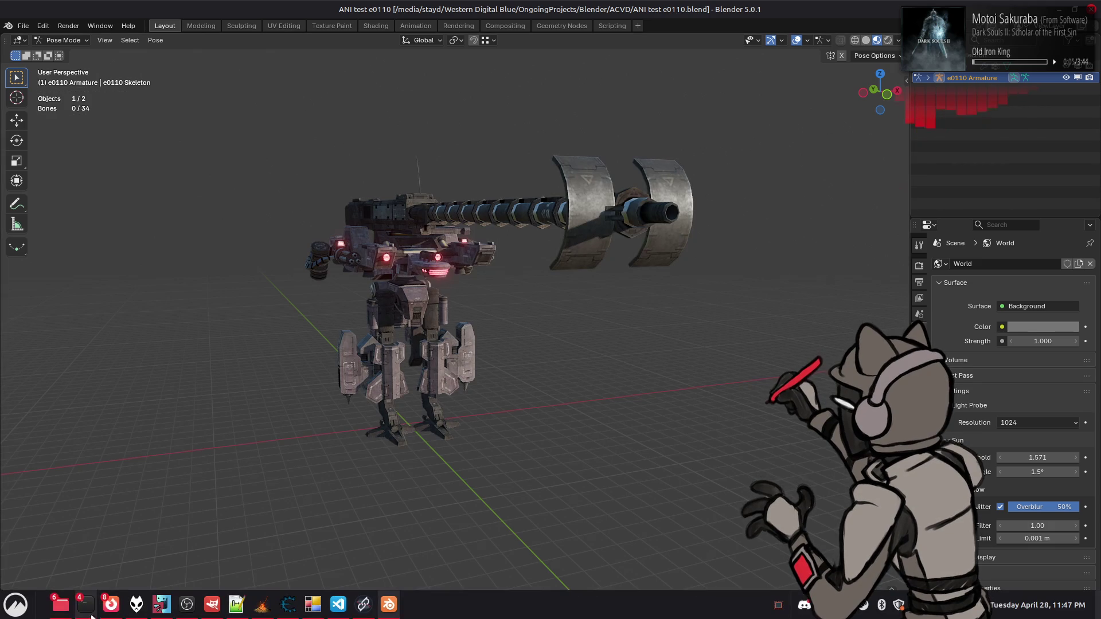
- Open a file manager window at the Home folder from the taskbar
{"action": "mouse_move", "coordinate": [62, 607]}
{"action": "mouse_move", "coordinate": [258, 556]}
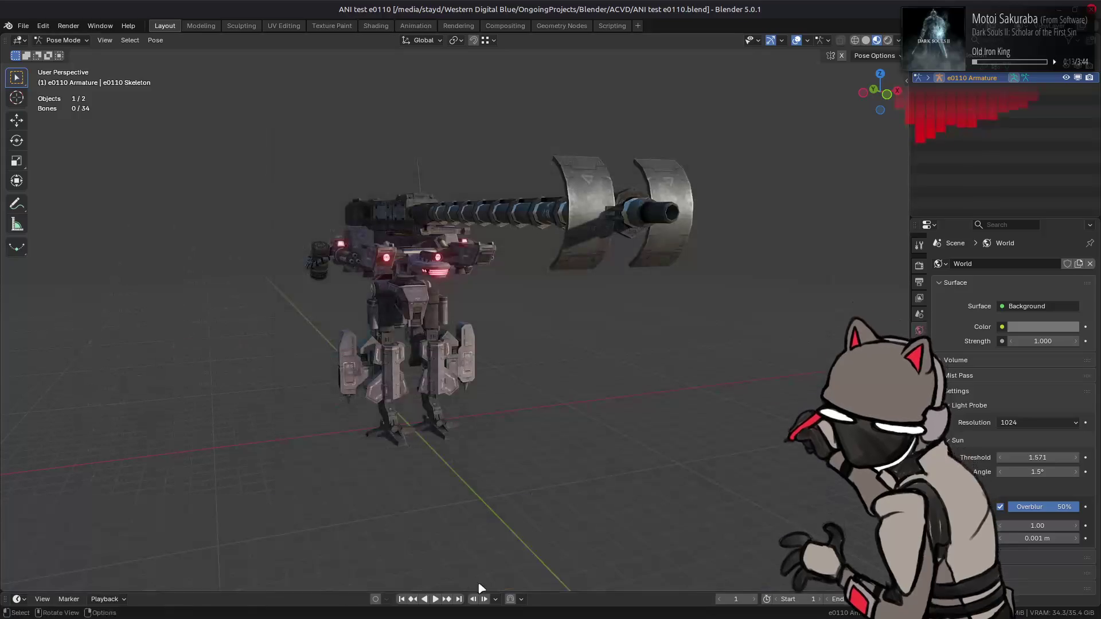
{"action": "right_click", "coordinate": [61, 607]}
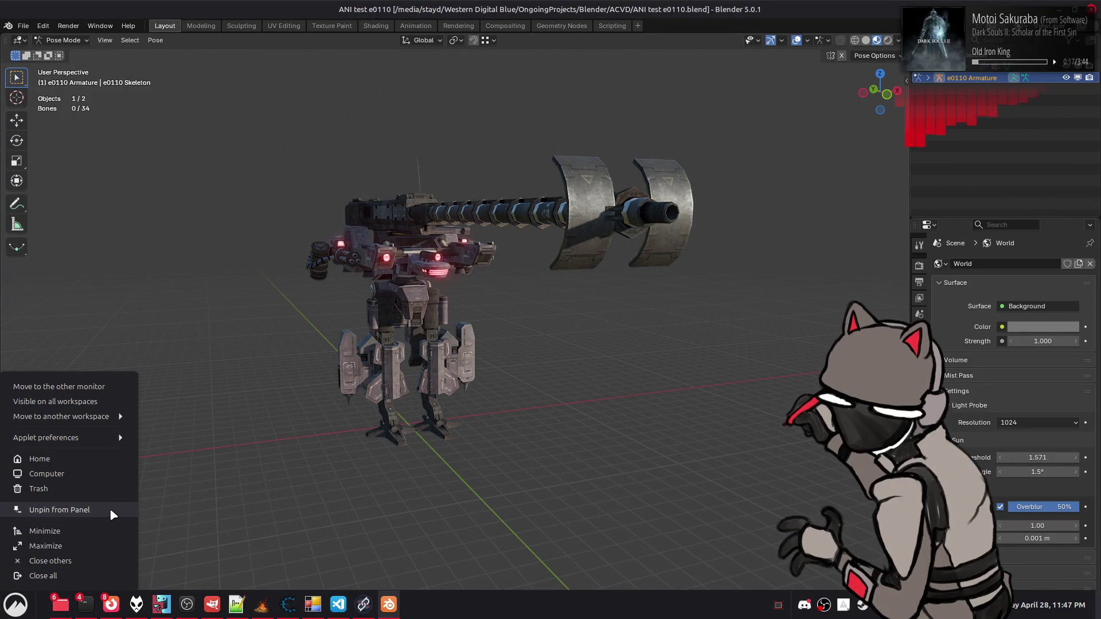
{"action": "left_click", "coordinate": [85, 458]}
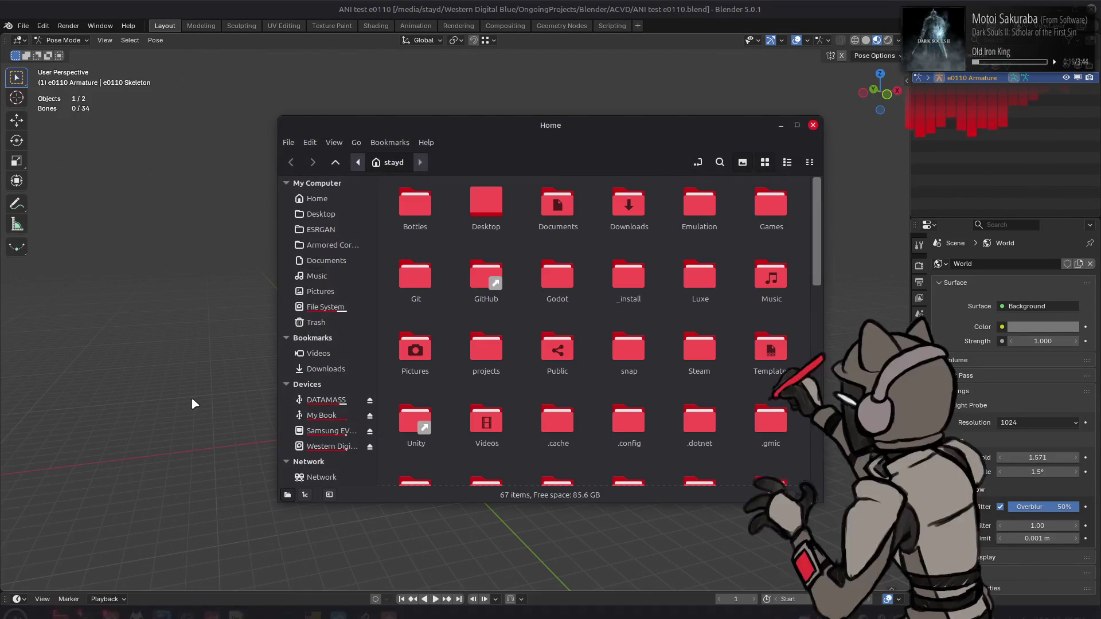
- Navigate through Emulation, X360 and Games to the Armored Core - Verdict Day (USA) folder
{"action": "mouse_move", "coordinate": [492, 279]}
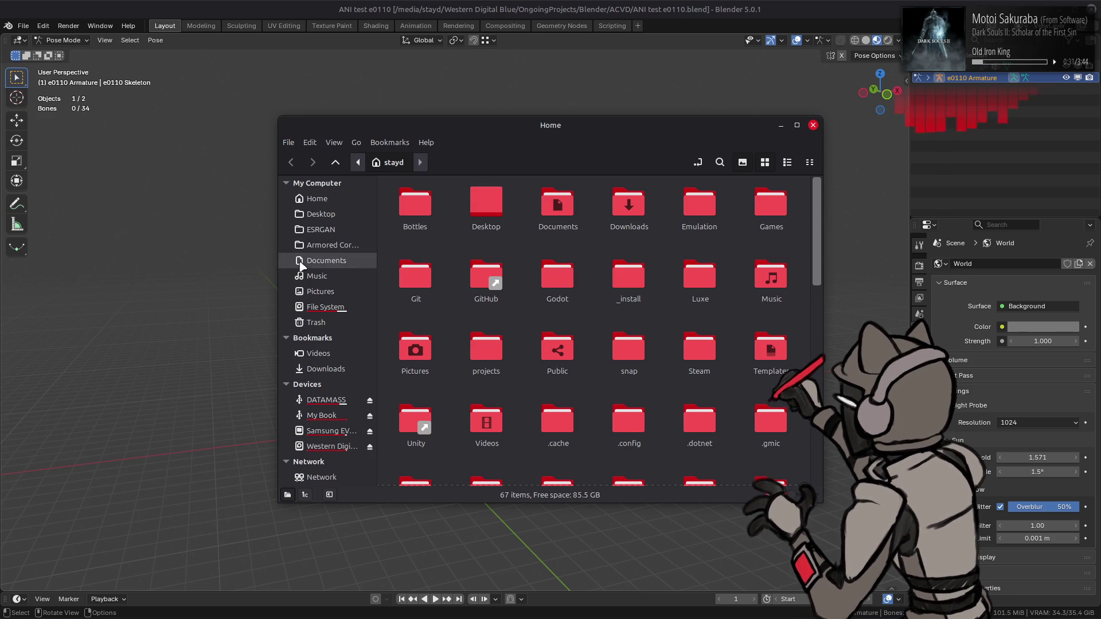
{"action": "double_click", "coordinate": [694, 204]}
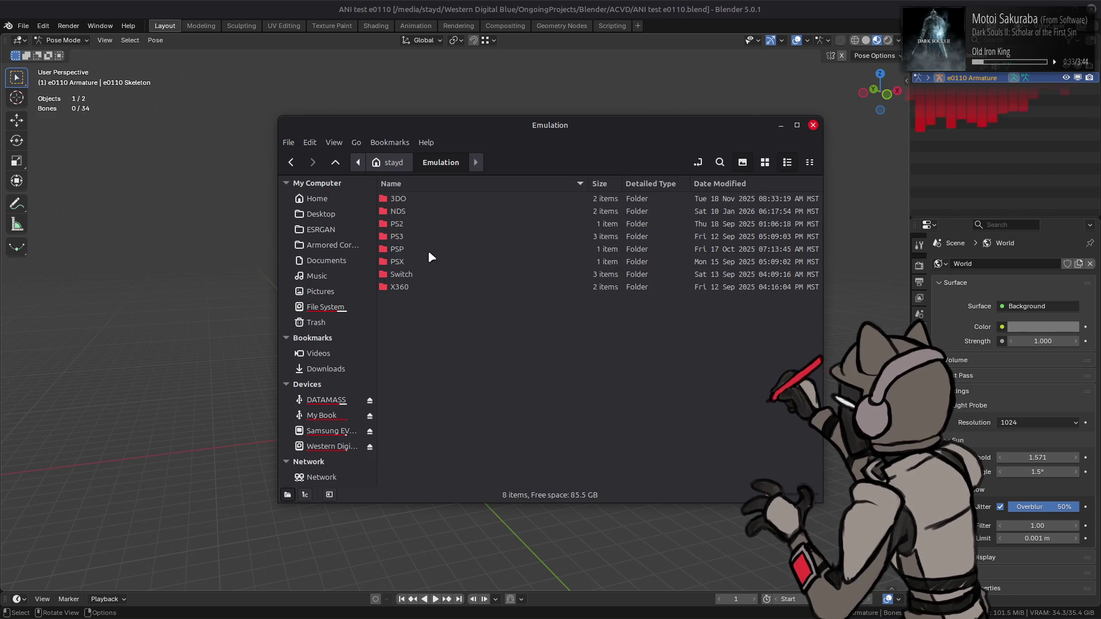
{"action": "double_click", "coordinate": [418, 285]}
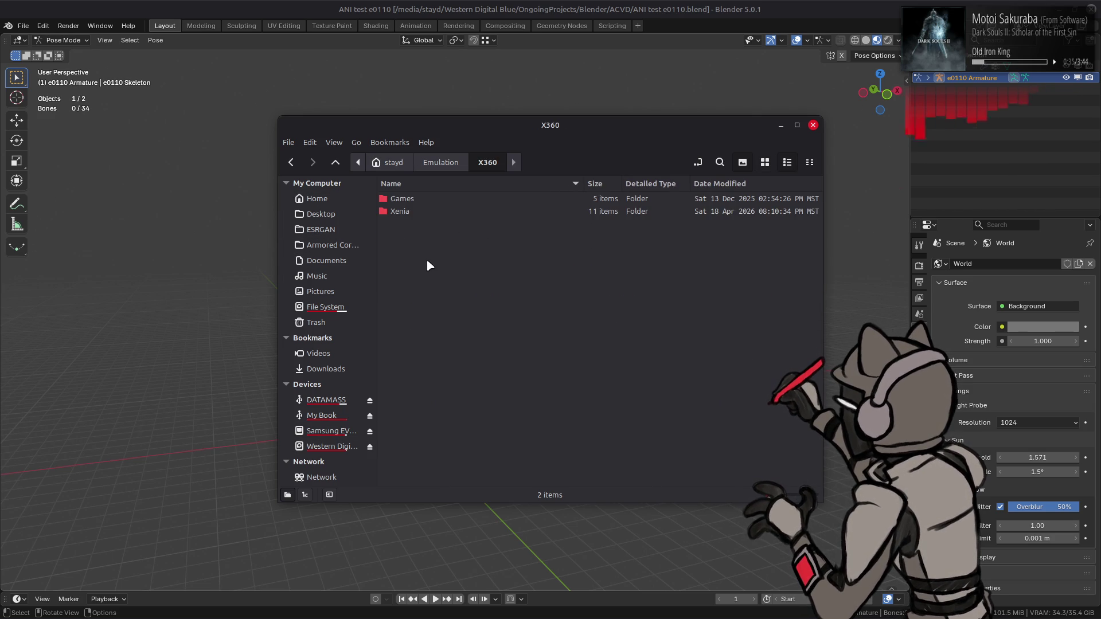
{"action": "double_click", "coordinate": [434, 213]}
{"action": "key", "text": "BackSpace"}
{"action": "double_click", "coordinate": [450, 200]}
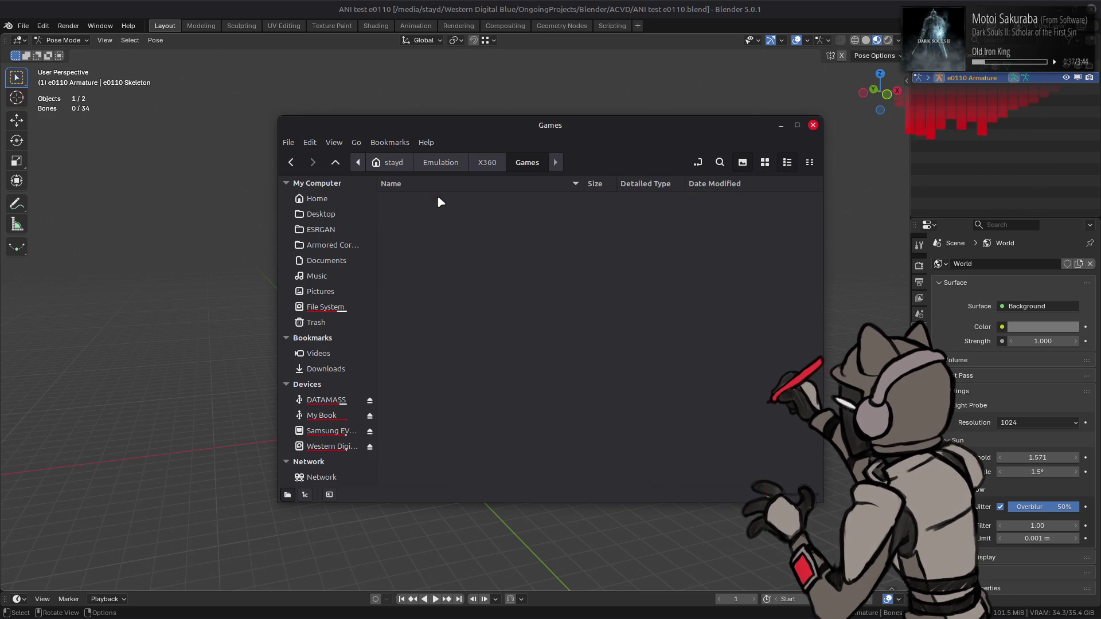
{"action": "double_click", "coordinate": [449, 224]}
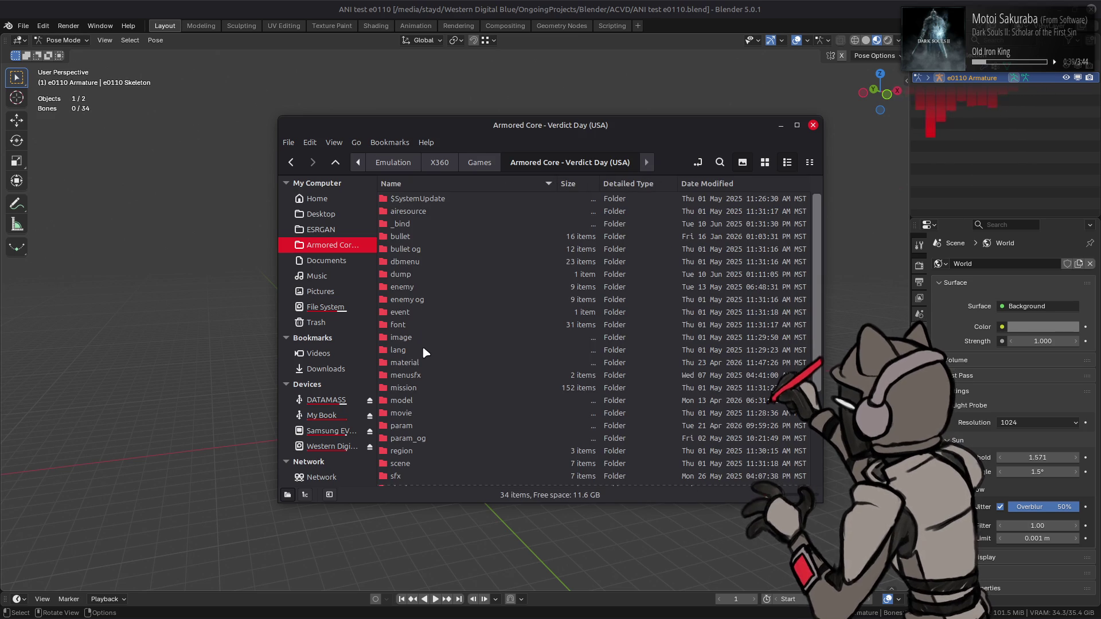
- Go into model > ene > e0110 > e0110_a-bnd-dcx
{"action": "double_click", "coordinate": [410, 401]}
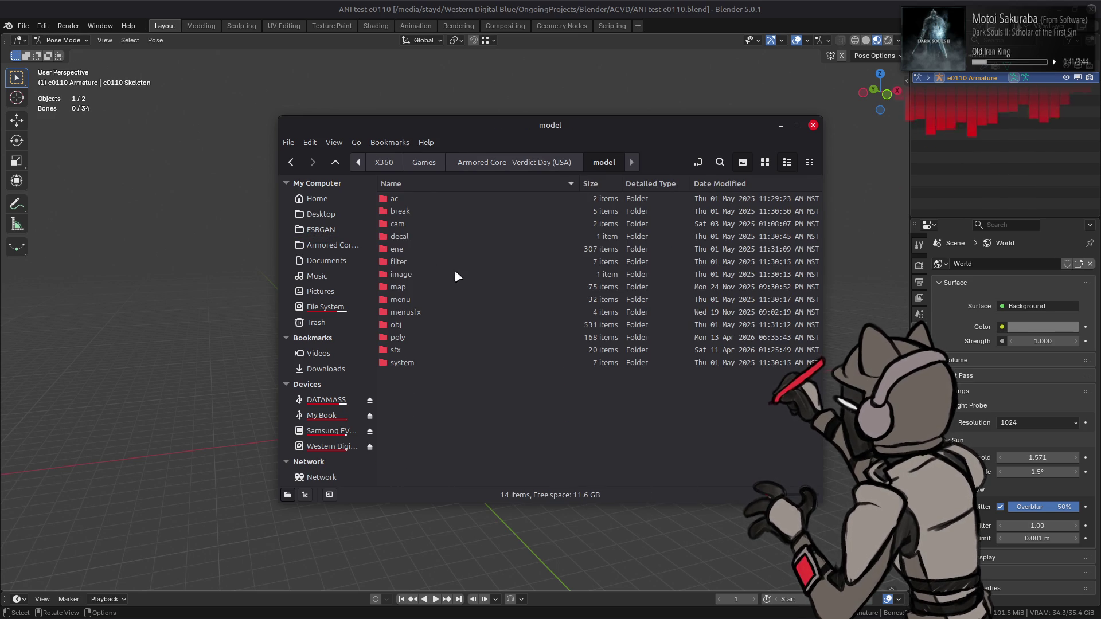
{"action": "double_click", "coordinate": [411, 248]}
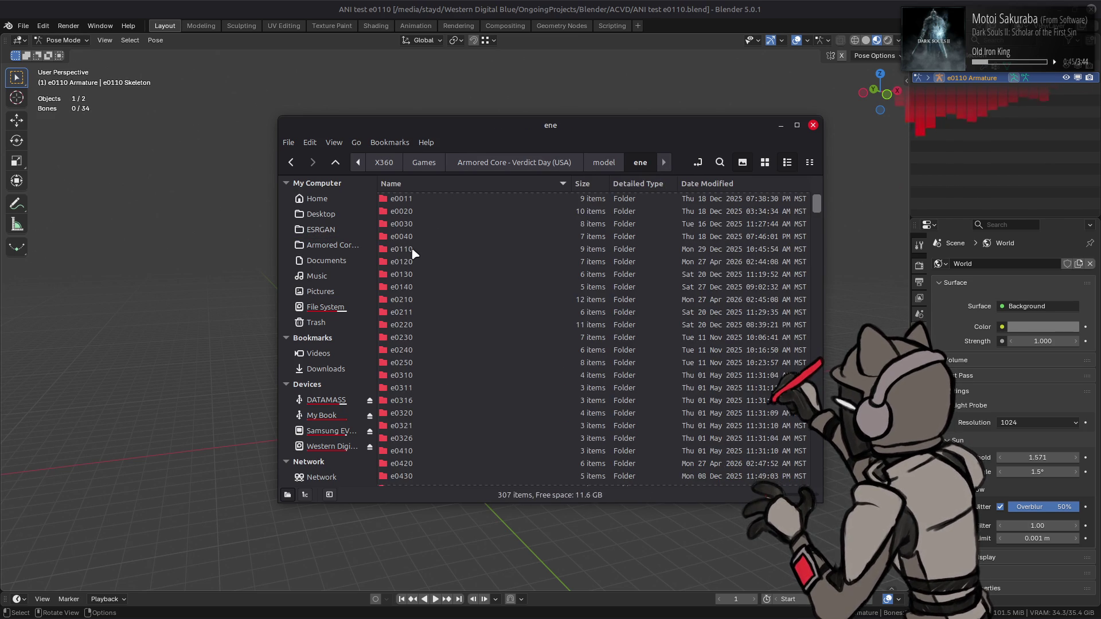
{"action": "double_click", "coordinate": [413, 250]}
{"action": "double_click", "coordinate": [434, 199]}
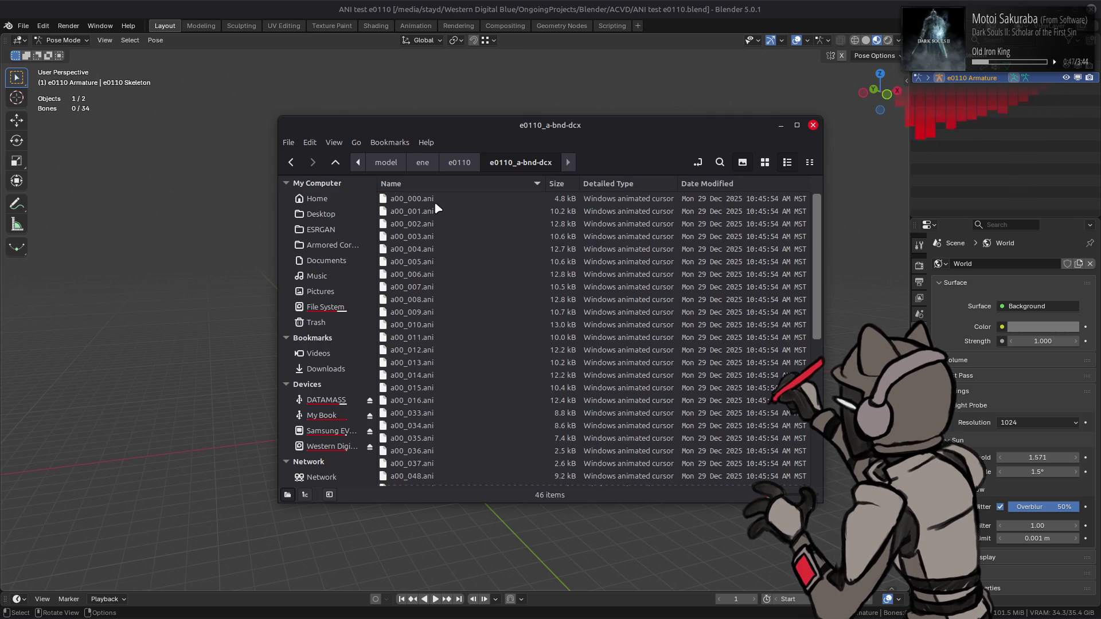
- Select a00_010.ani and drop it onto the robot in Blender
{"action": "scroll", "coordinate": [448, 229], "scroll_direction": "down", "scroll_amount": 3}
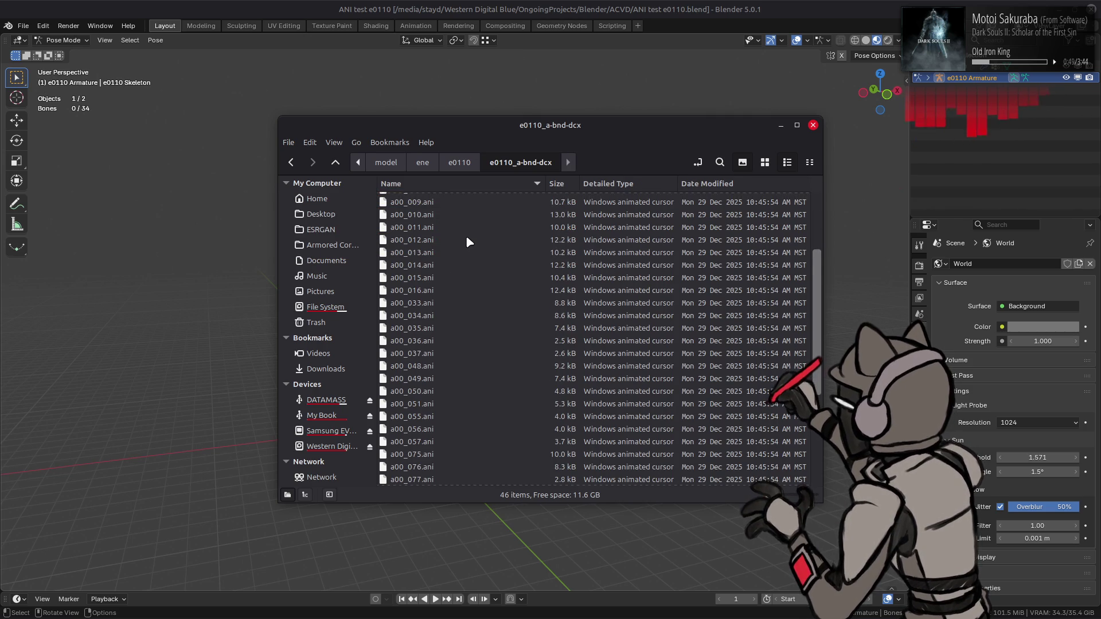
{"action": "scroll", "coordinate": [467, 239], "scroll_direction": "down", "scroll_amount": 1}
{"action": "scroll", "coordinate": [466, 238], "scroll_direction": "up", "scroll_amount": 4}
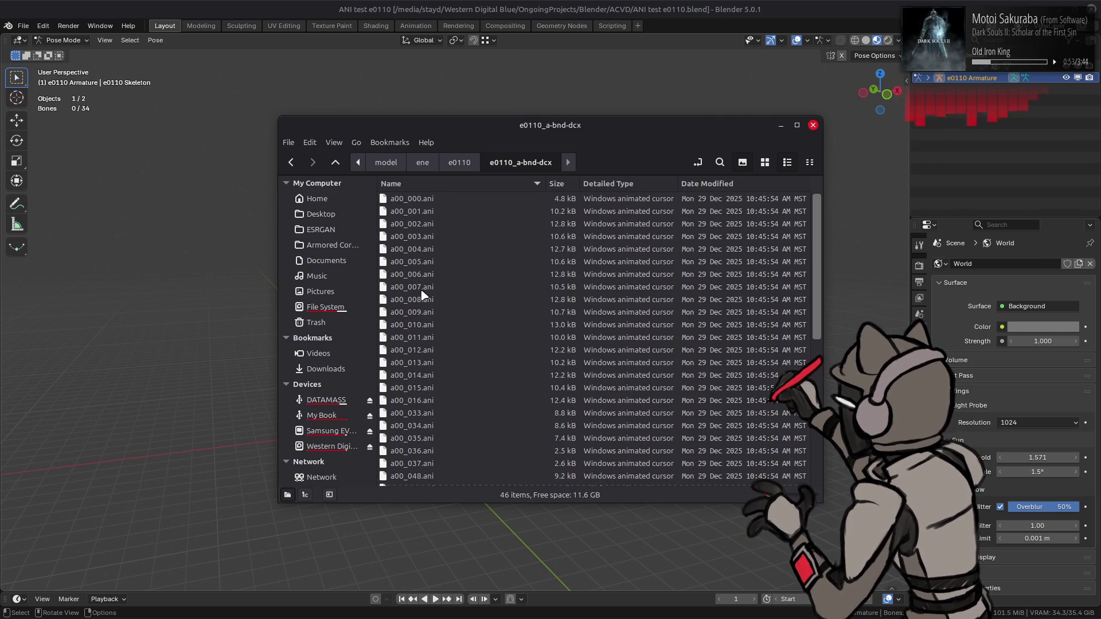
{"action": "left_click", "coordinate": [435, 338]}
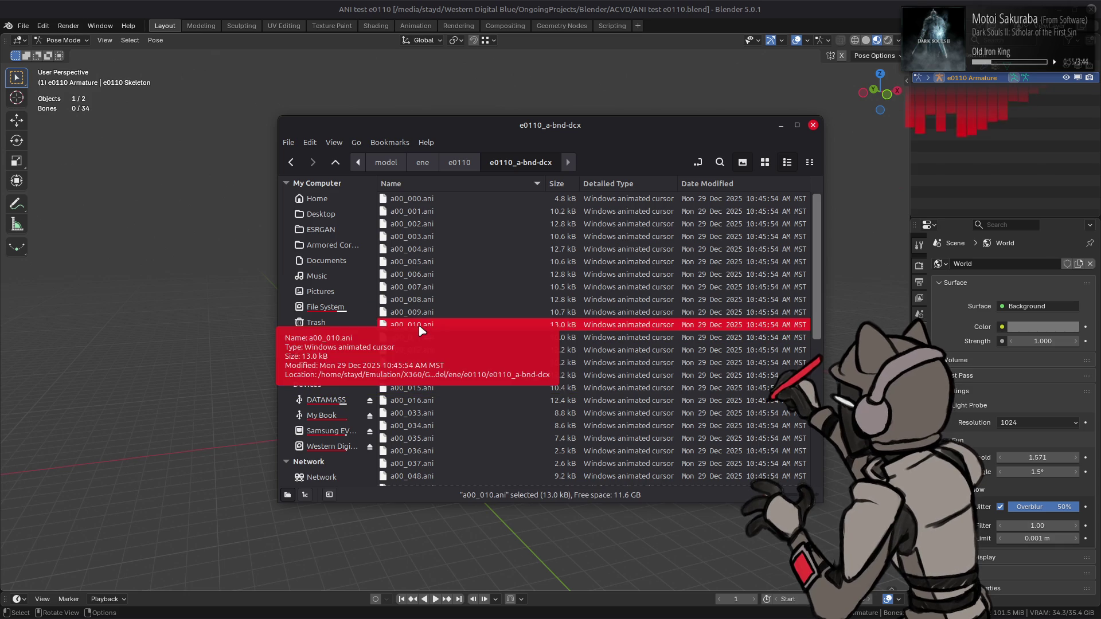
{"action": "left_click", "coordinate": [419, 325]}
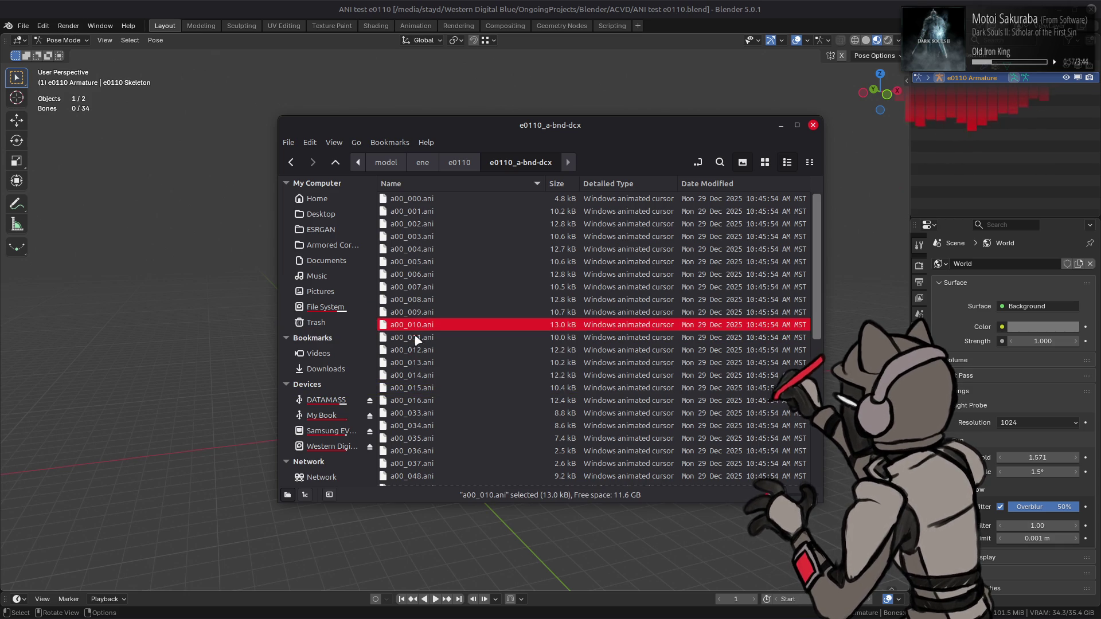
{"action": "mouse_move", "coordinate": [418, 324]}
{"action": "left_mouse_down"}
{"action": "mouse_move", "coordinate": [184, 322]}
{"action": "mouse_move", "coordinate": [229, 333]}
{"action": "left_mouse_up"}
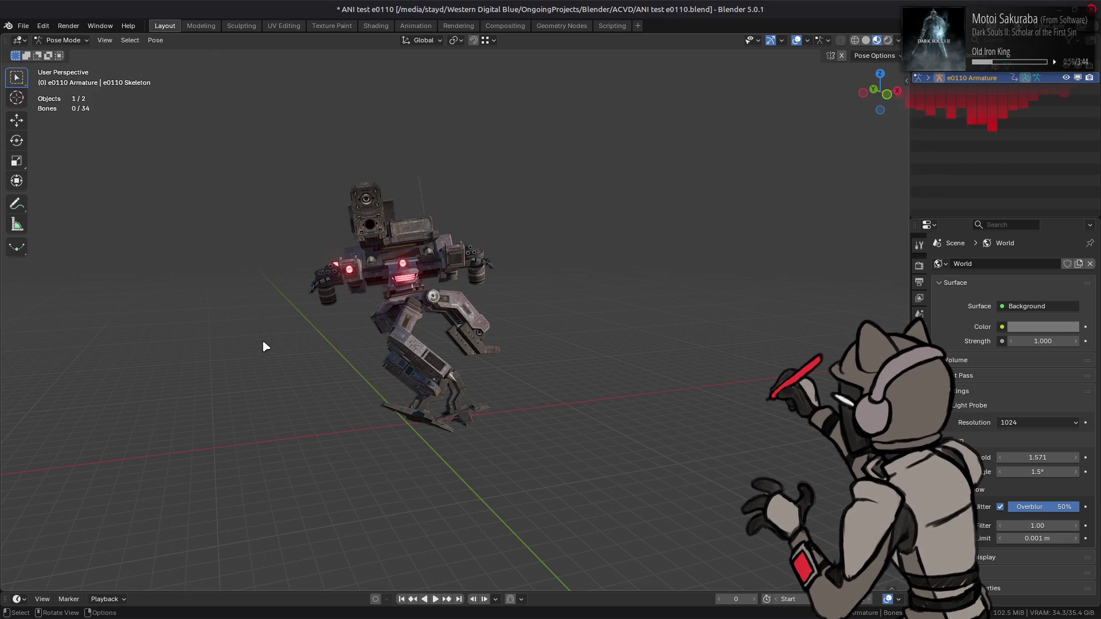
- Play the a00_010 animation and orbit around the walking e0110 mech
{"action": "left_click", "coordinate": [439, 599]}
{"action": "mouse_move", "coordinate": [447, 484]}
{"action": "middle_mouse_down"}
{"action": "mouse_move", "coordinate": [442, 472]}
{"action": "mouse_move", "coordinate": [481, 442]}
{"action": "mouse_move", "coordinate": [611, 417]}
{"action": "middle_mouse_up"}
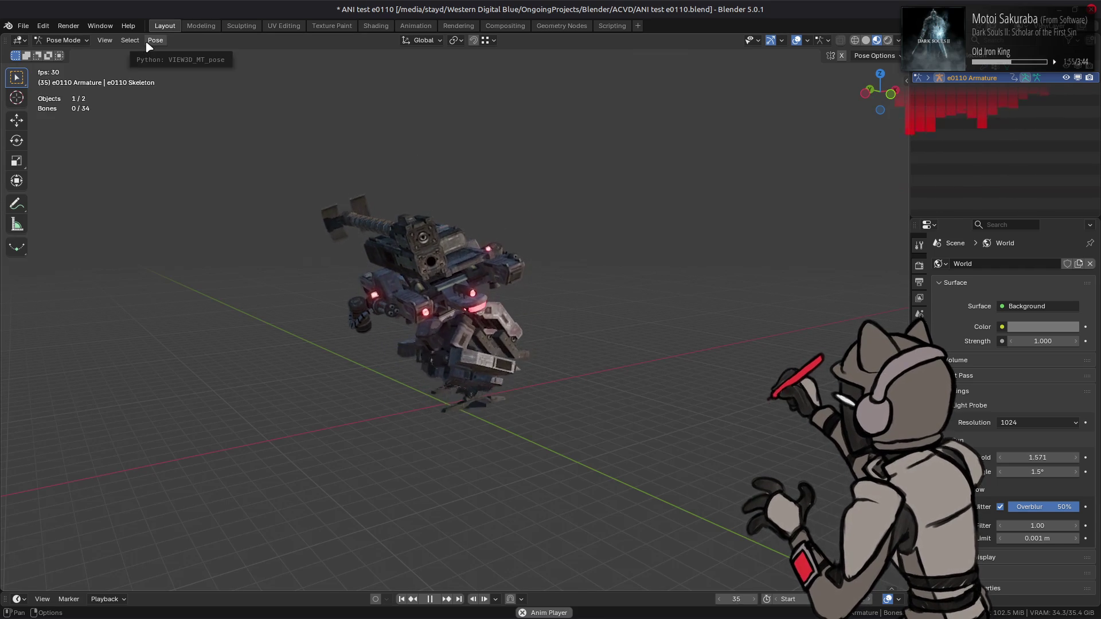
{"action": "left_click", "coordinate": [23, 25]}
{"action": "mouse_move", "coordinate": [38, 59]}
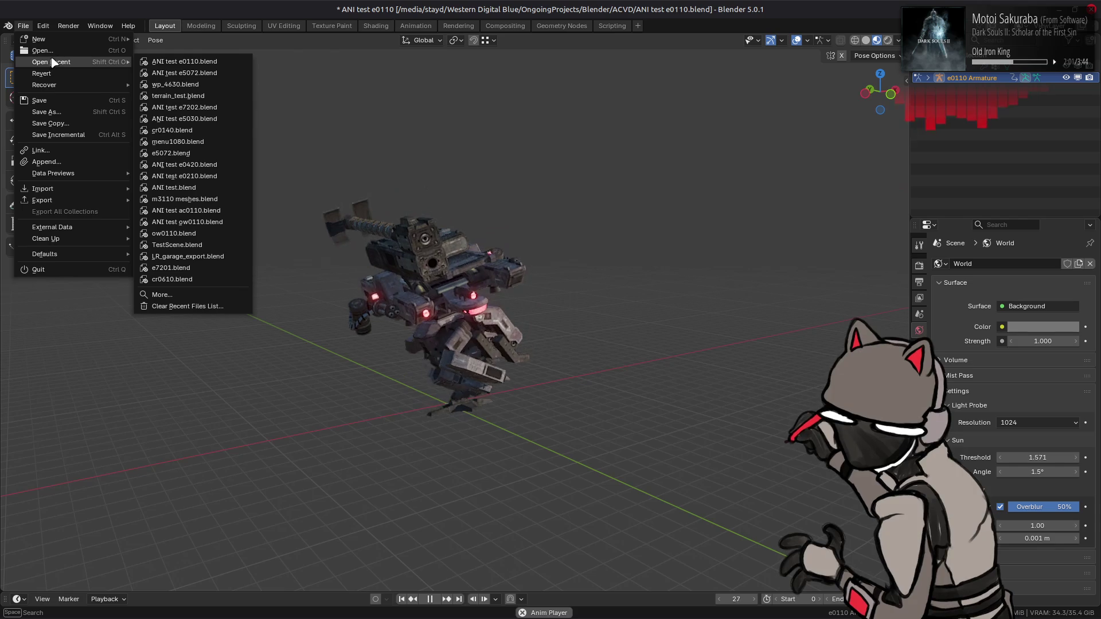
- Open ANI test e5072.blend without saving e0110 changes, then return to the file manager
{"action": "left_click", "coordinate": [202, 77]}
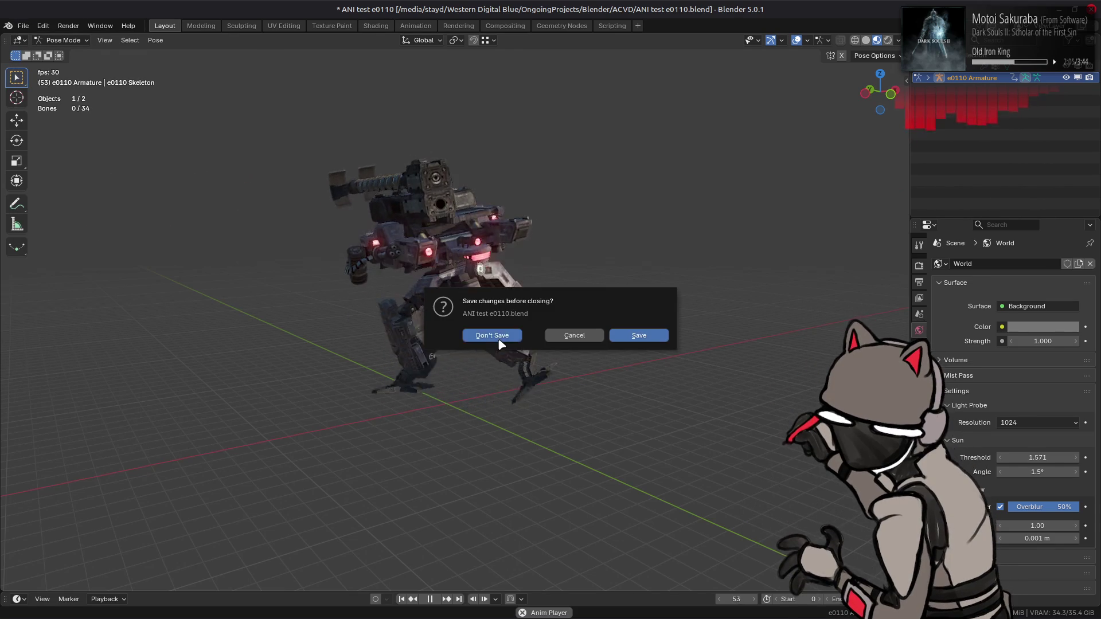
{"action": "left_click", "coordinate": [499, 336]}
{"action": "key", "text": "alt+Tab"}
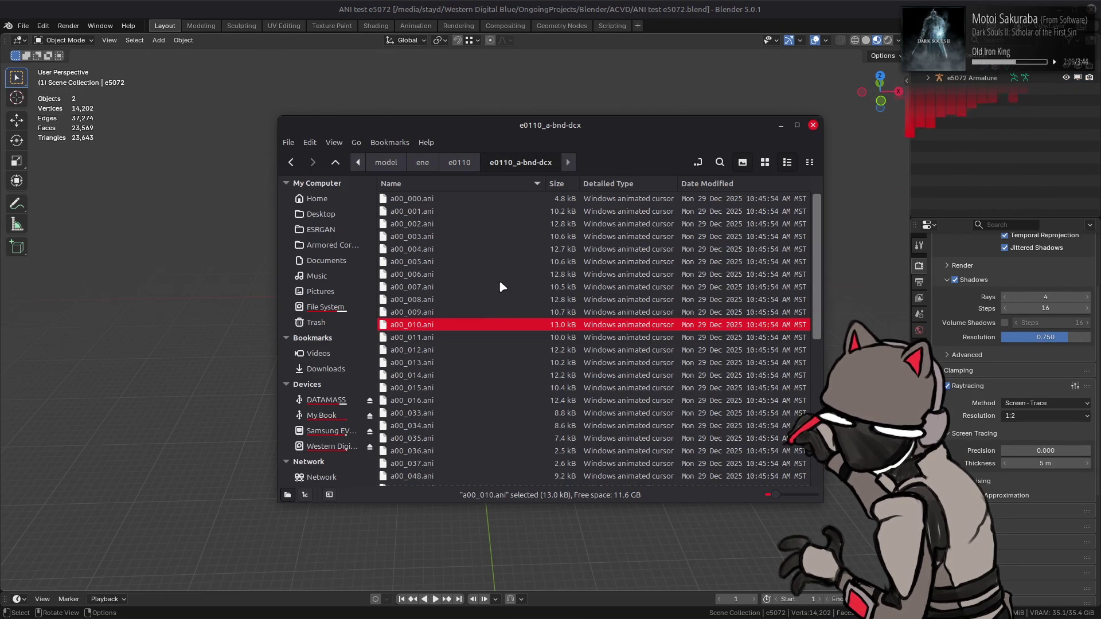
- Go back up to the ene folder and enter the e5072 folder
{"action": "key", "text": "BackSpace"}
{"action": "key", "text": "BackSpace"}
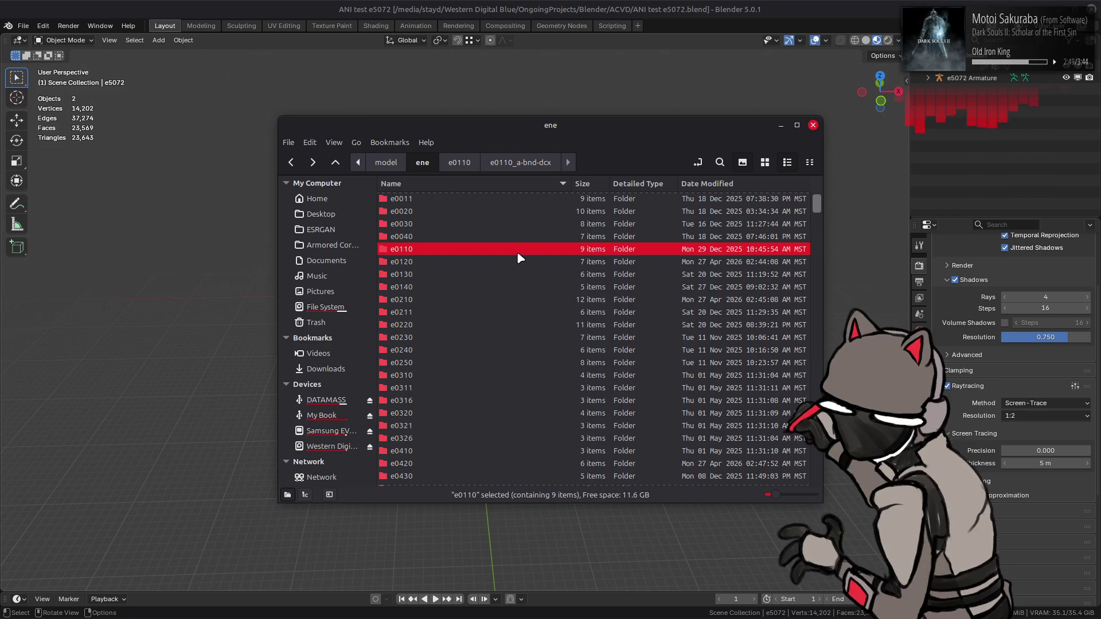
{"action": "scroll", "coordinate": [492, 283], "scroll_direction": "down", "scroll_amount": 20}
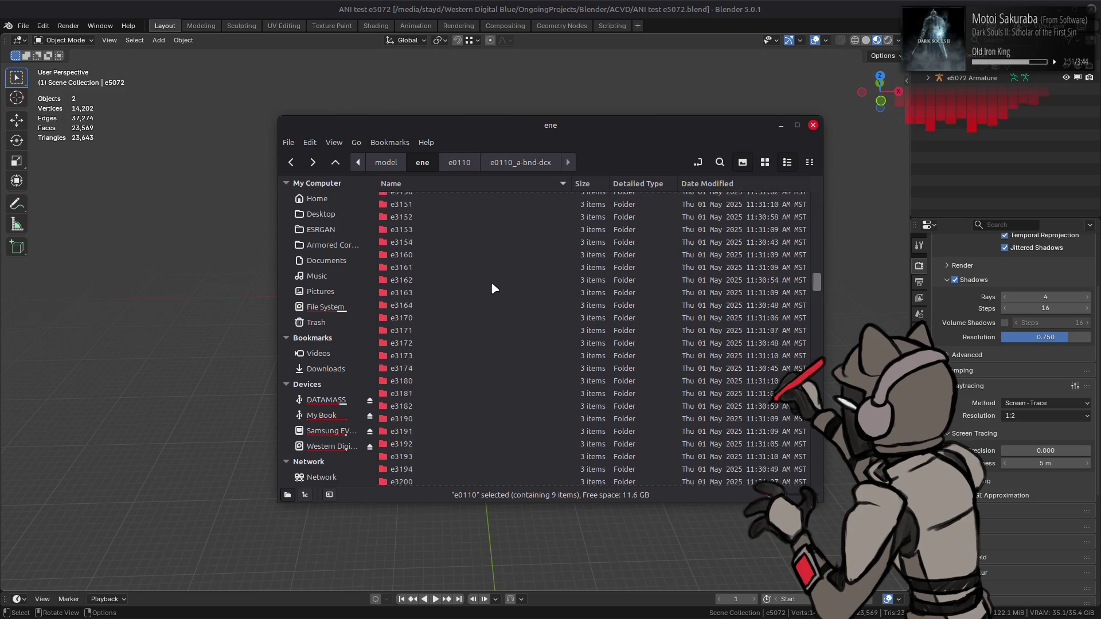
{"action": "scroll", "coordinate": [505, 326], "scroll_direction": "up", "scroll_amount": 9}
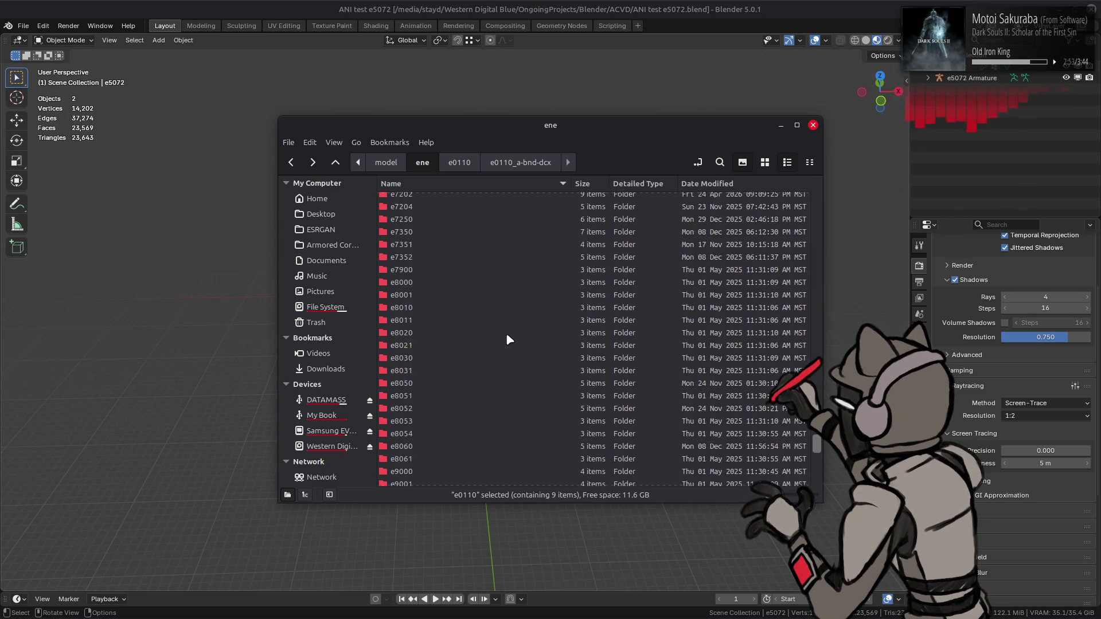
{"action": "scroll", "coordinate": [482, 339], "scroll_direction": "up", "scroll_amount": 10}
{"action": "scroll", "coordinate": [481, 338], "scroll_direction": "down", "scroll_amount": 7}
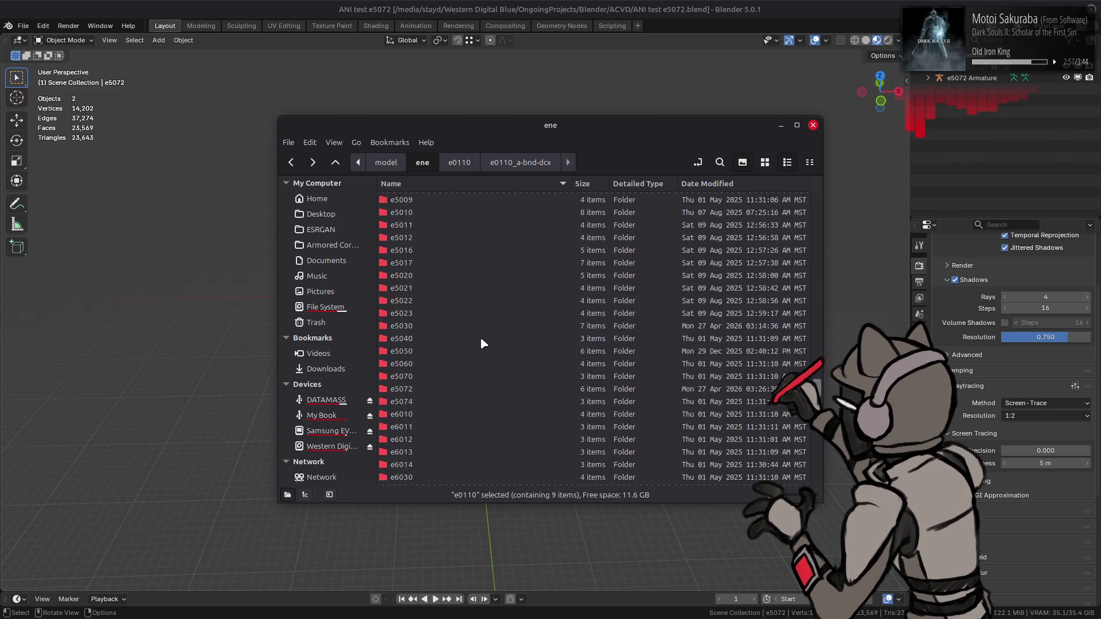
{"action": "double_click", "coordinate": [429, 316]}
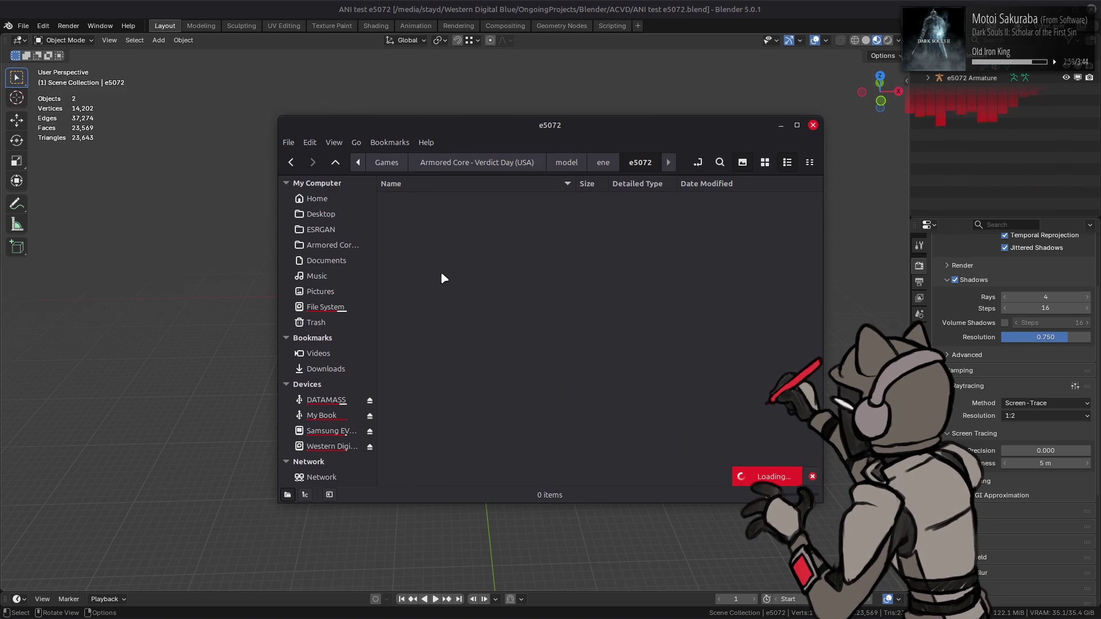
- Open e5072_a-bnd-dcx and look through its animations (a00_110, a00_017, a00_021)
{"action": "double_click", "coordinate": [431, 199]}
{"action": "scroll", "coordinate": [449, 254], "scroll_direction": "down", "scroll_amount": 3}
{"action": "scroll", "coordinate": [453, 270], "scroll_direction": "down", "scroll_amount": 4}
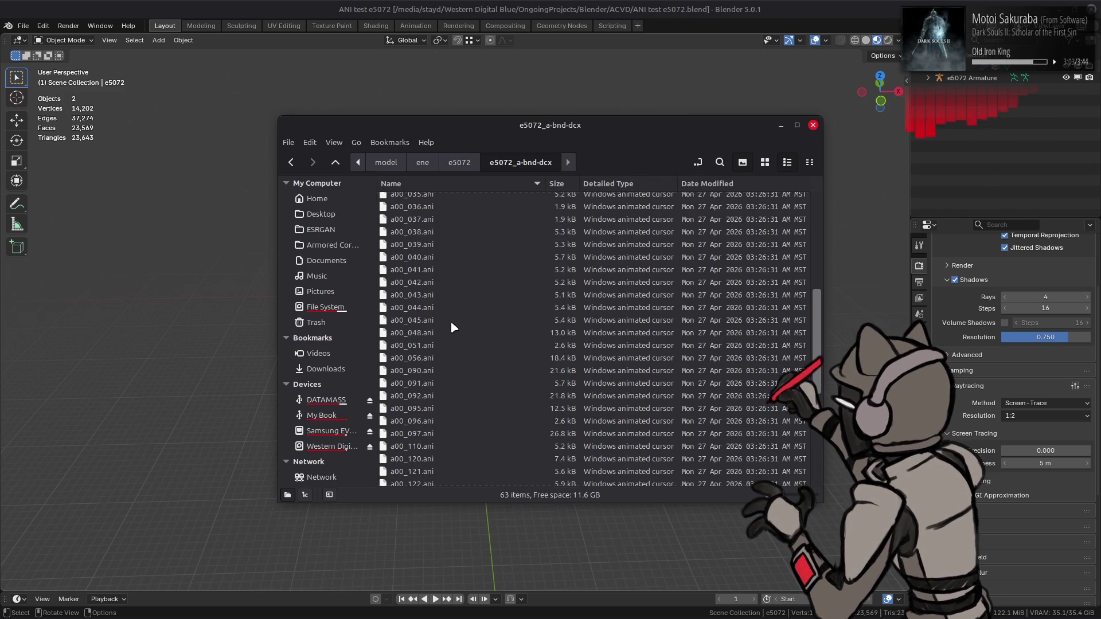
{"action": "scroll", "coordinate": [453, 326], "scroll_direction": "down", "scroll_amount": 5}
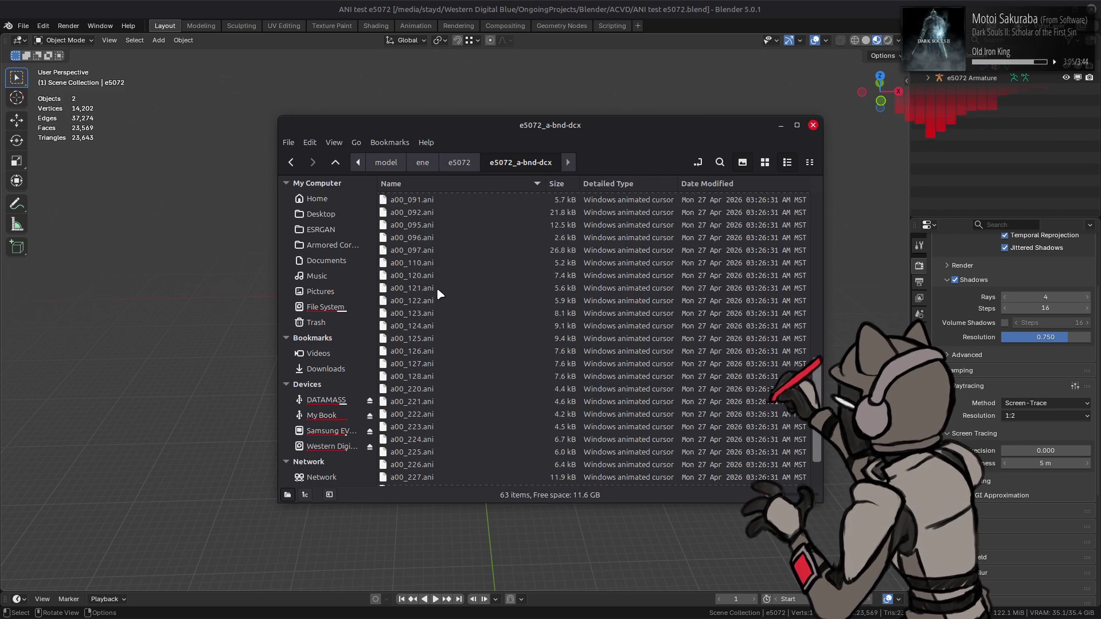
{"action": "left_click", "coordinate": [424, 264]}
{"action": "scroll", "coordinate": [420, 281], "scroll_direction": "up", "scroll_amount": 5}
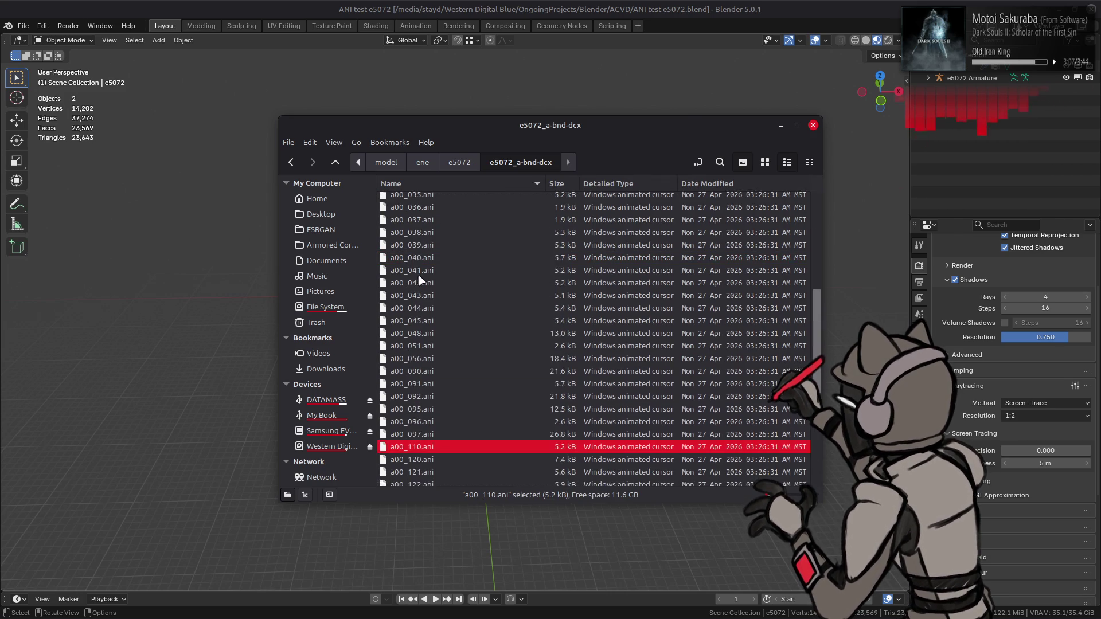
{"action": "scroll", "coordinate": [421, 280], "scroll_direction": "up", "scroll_amount": 7}
{"action": "left_click", "coordinate": [427, 275]}
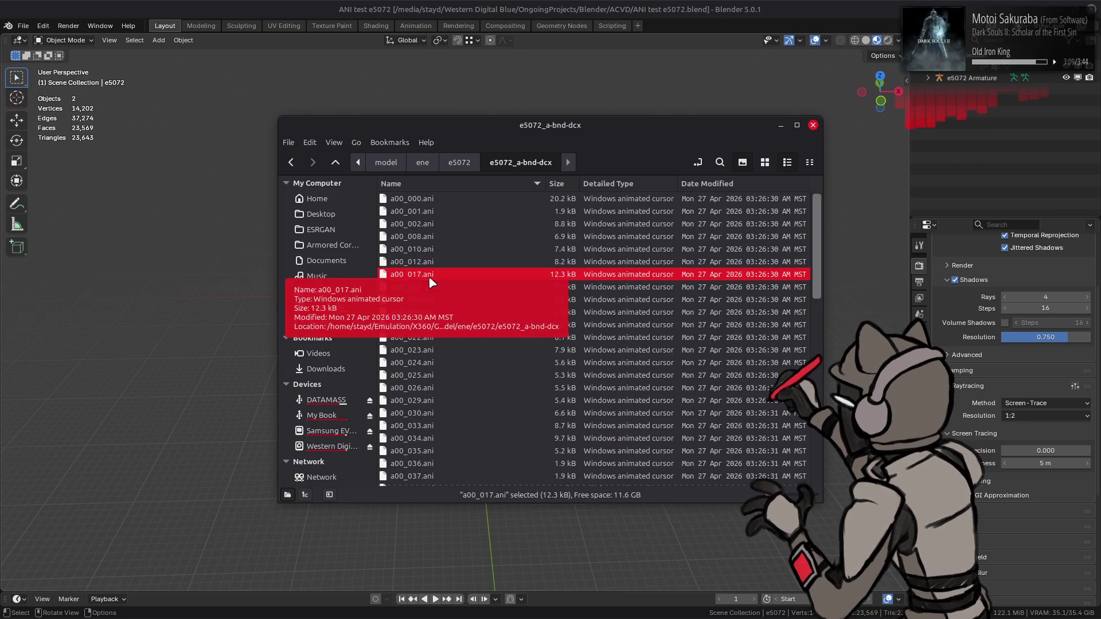
{"action": "left_click", "coordinate": [435, 327]}
- Import a00_020.ani into the Blender viewport and play it
{"action": "left_click", "coordinate": [432, 312]}
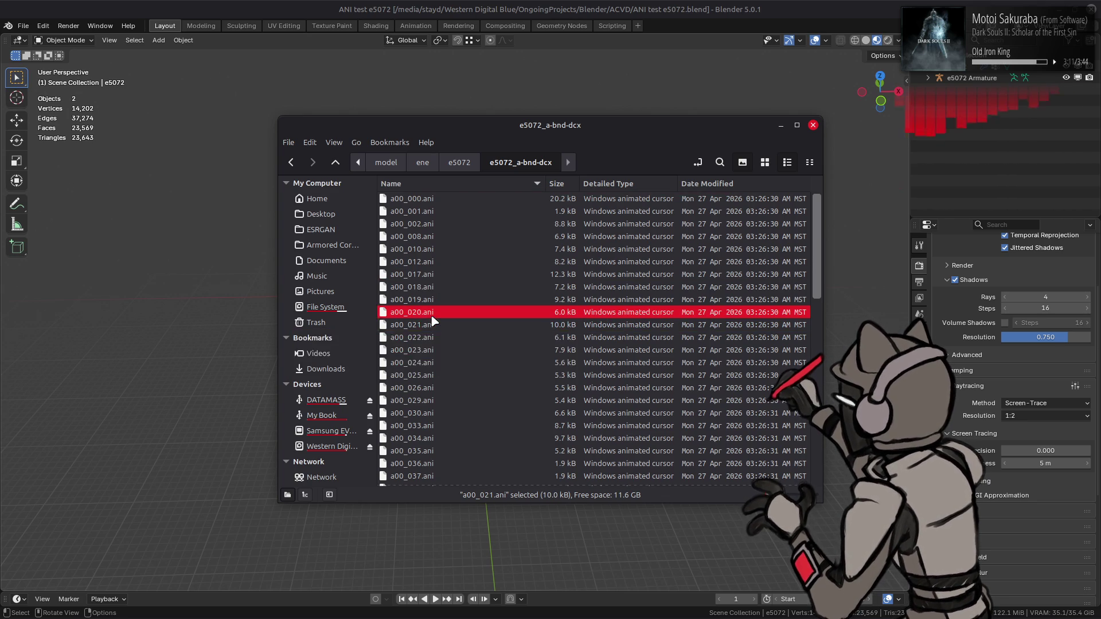
{"action": "mouse_move", "coordinate": [424, 313]}
{"action": "left_mouse_down"}
{"action": "mouse_move", "coordinate": [220, 300]}
{"action": "mouse_move", "coordinate": [244, 309]}
{"action": "left_mouse_up"}
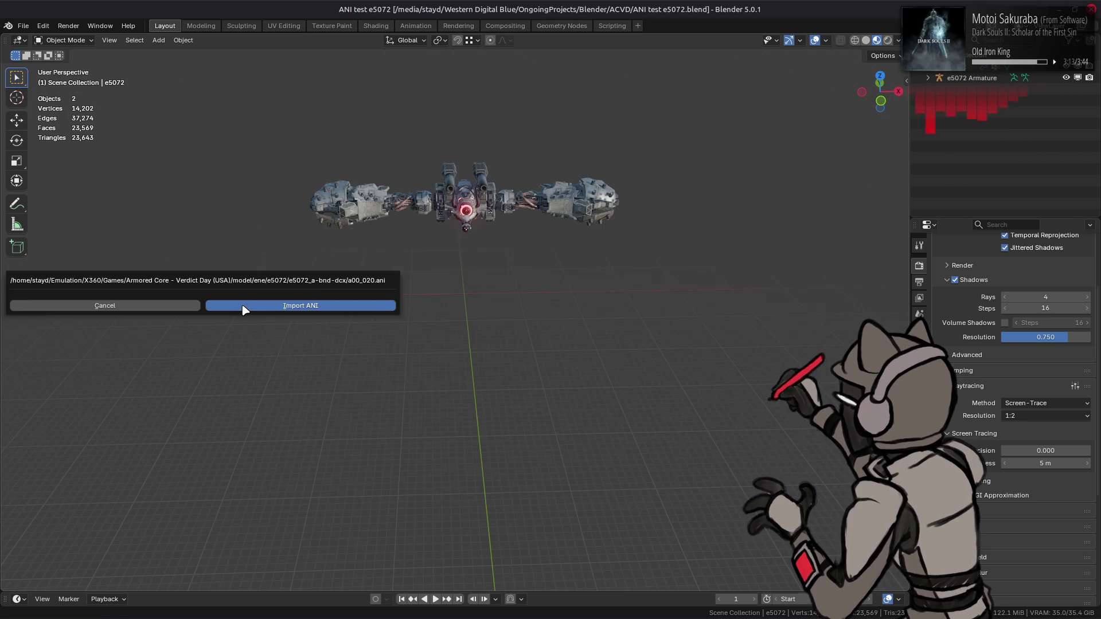
{"action": "key", "text": "Return"}
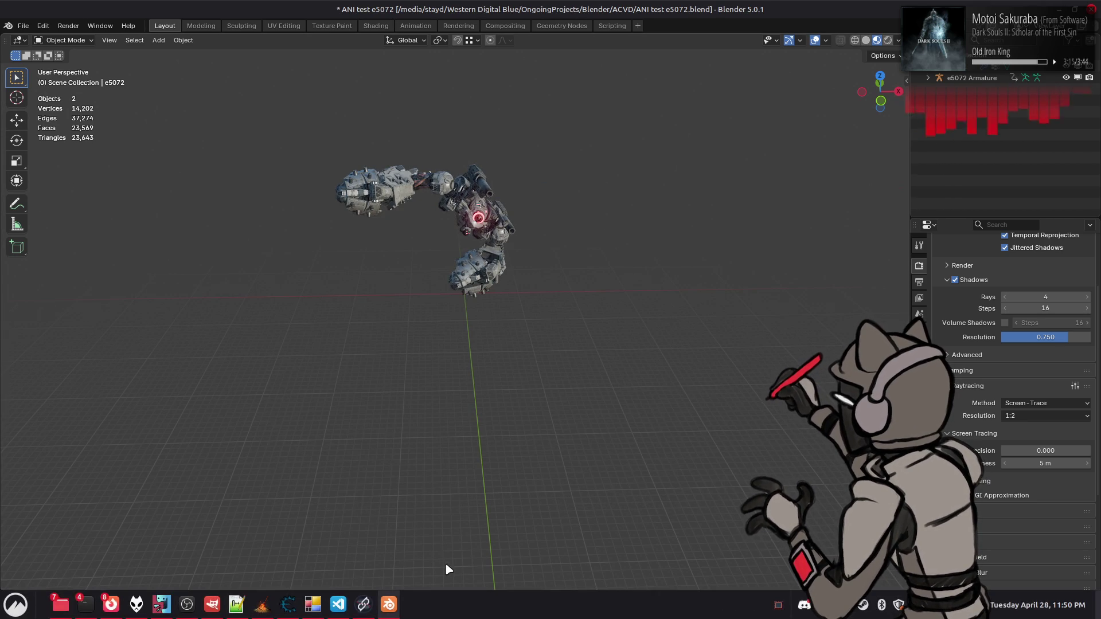
{"action": "left_click", "coordinate": [435, 599]}
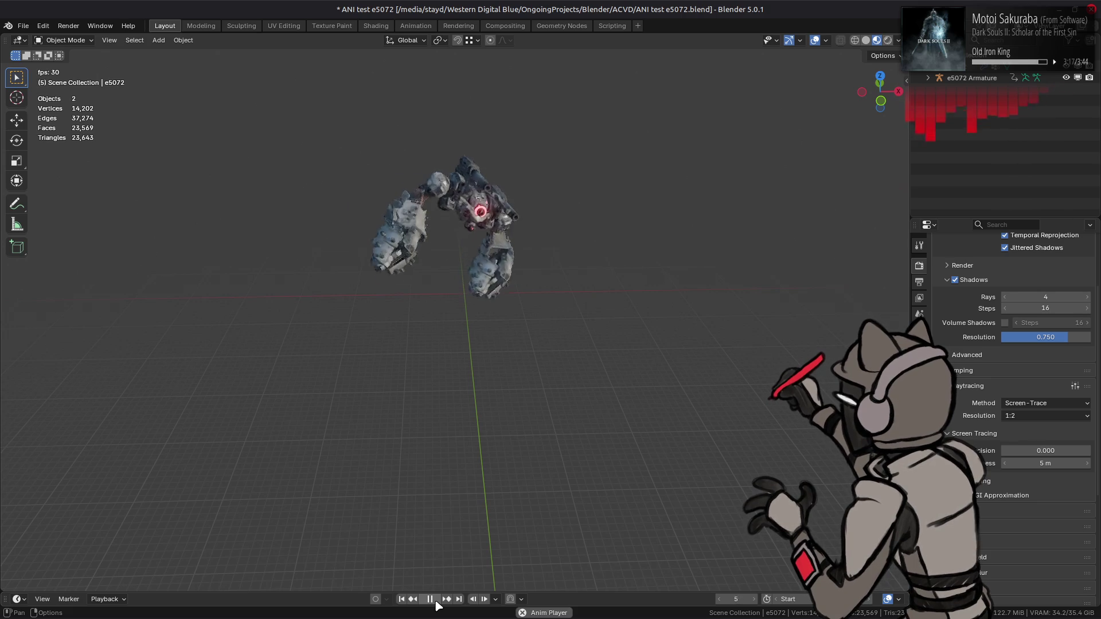
- Revert the e5072 file to its saved state
{"action": "left_click", "coordinate": [23, 25]}
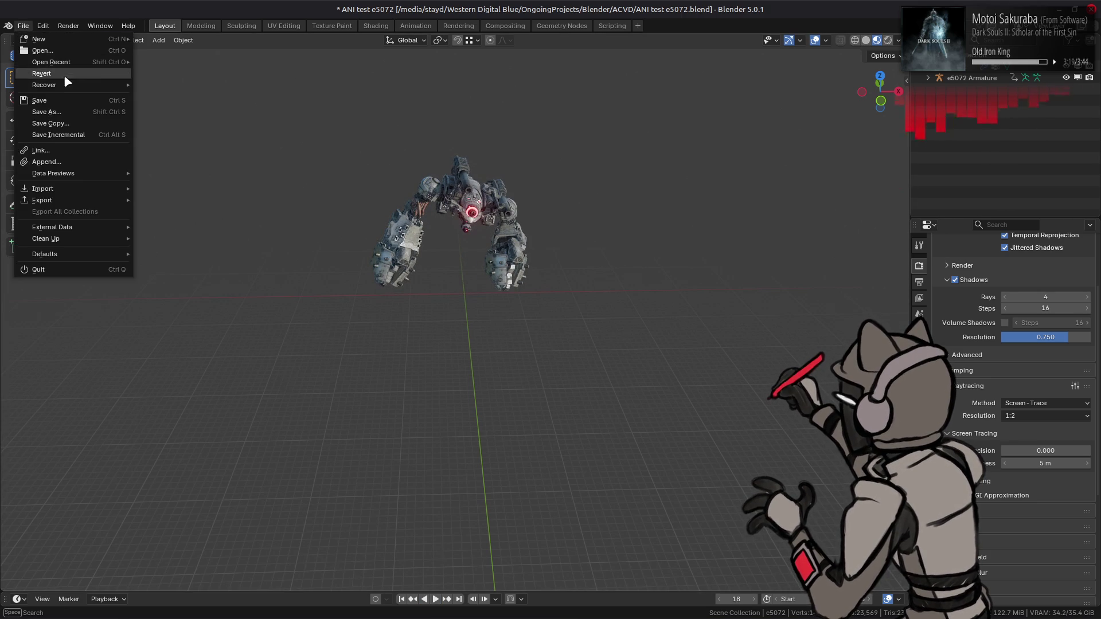
{"action": "left_click", "coordinate": [67, 77]}
{"action": "left_click", "coordinate": [570, 333]}
{"action": "key", "text": "alt+Tab"}
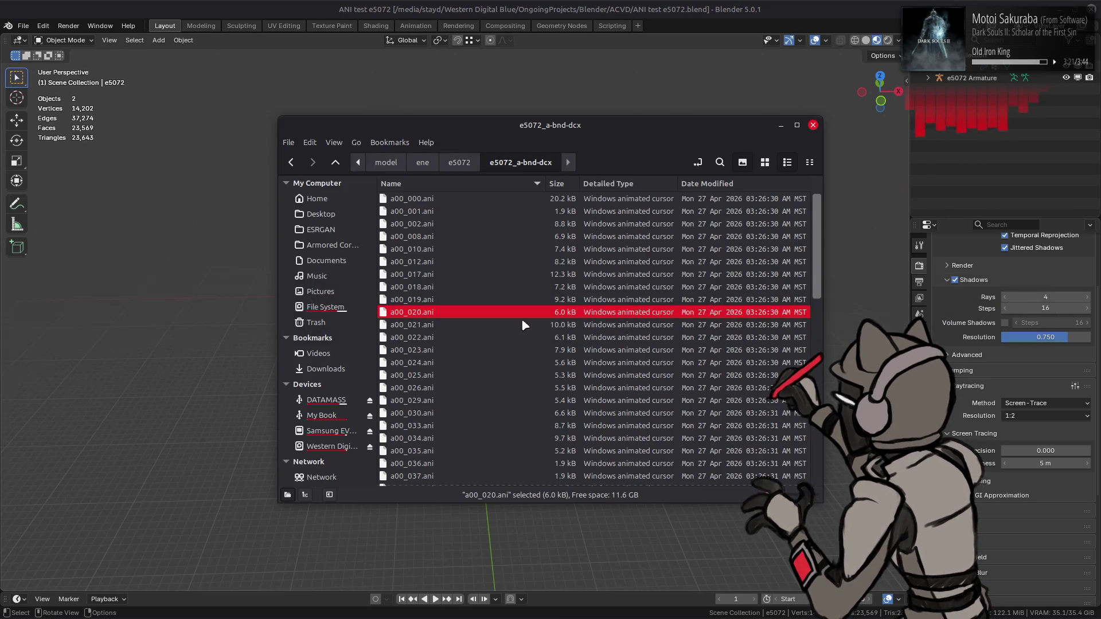
- Import a00_035.ani onto the mech, play it briefly and stop
{"action": "left_click", "coordinate": [424, 463]}
{"action": "left_click_drag", "start_coordinate": [421, 450], "coordinate": [217, 413]}
{"action": "left_click", "coordinate": [226, 418]}
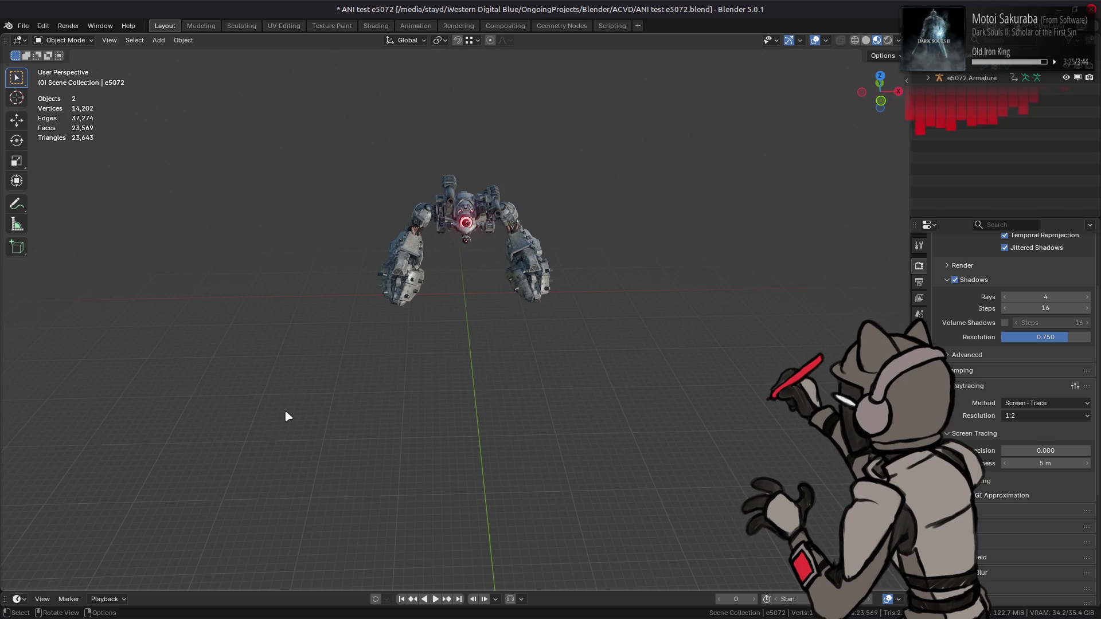
{"action": "left_click", "coordinate": [435, 599]}
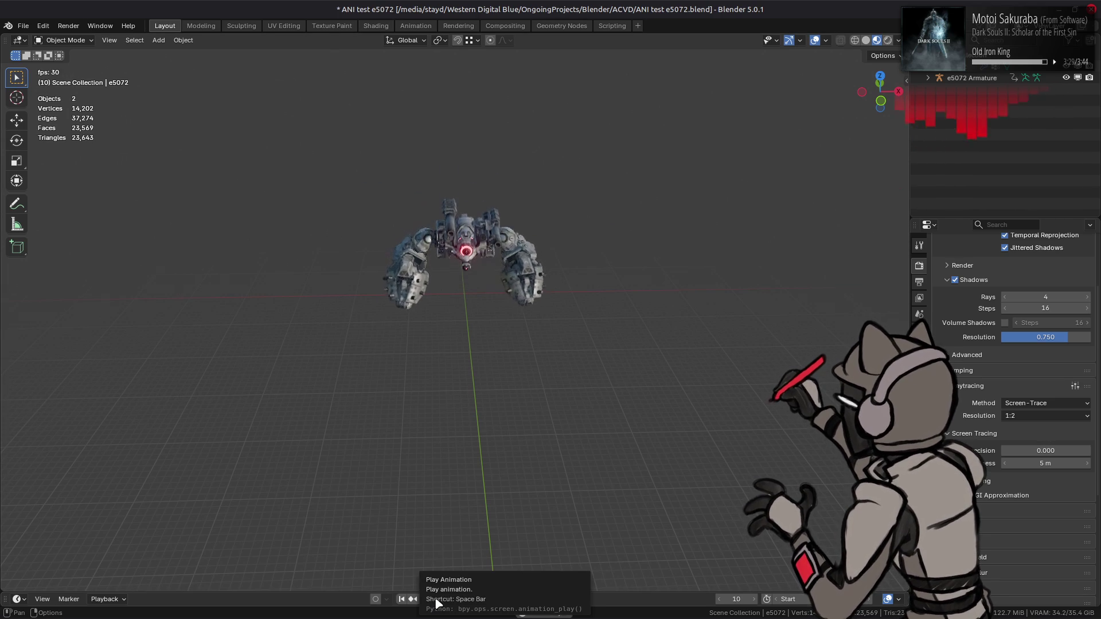
{"action": "left_click", "coordinate": [435, 599]}
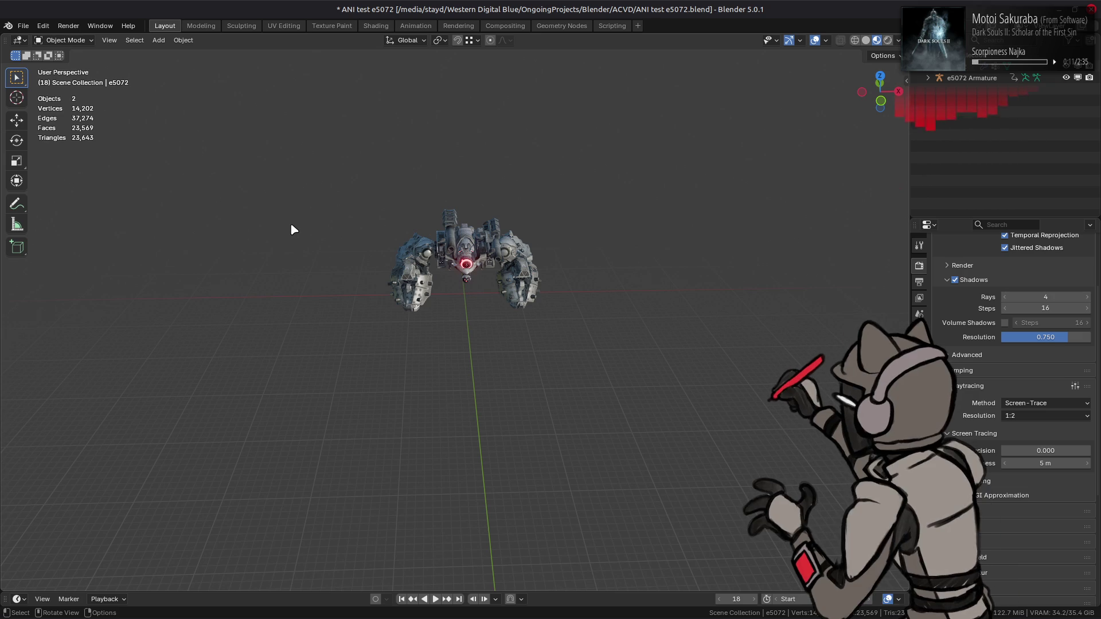
- Revert the e5072 file to its saved state
{"action": "left_click", "coordinate": [22, 26]}
{"action": "left_click", "coordinate": [67, 73]}
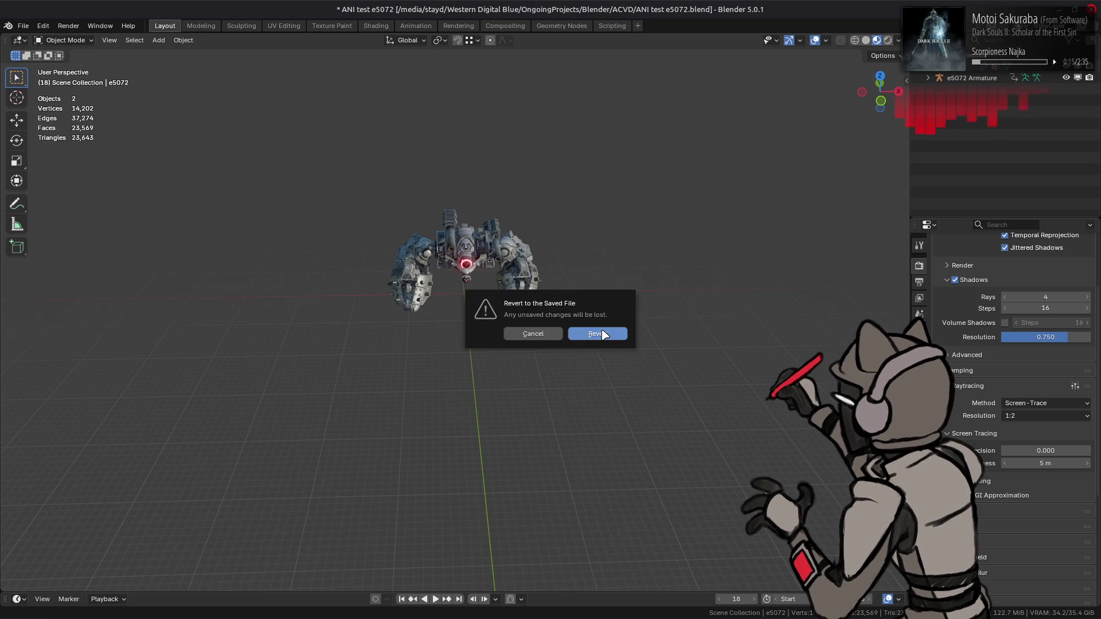
{"action": "left_click", "coordinate": [601, 331]}
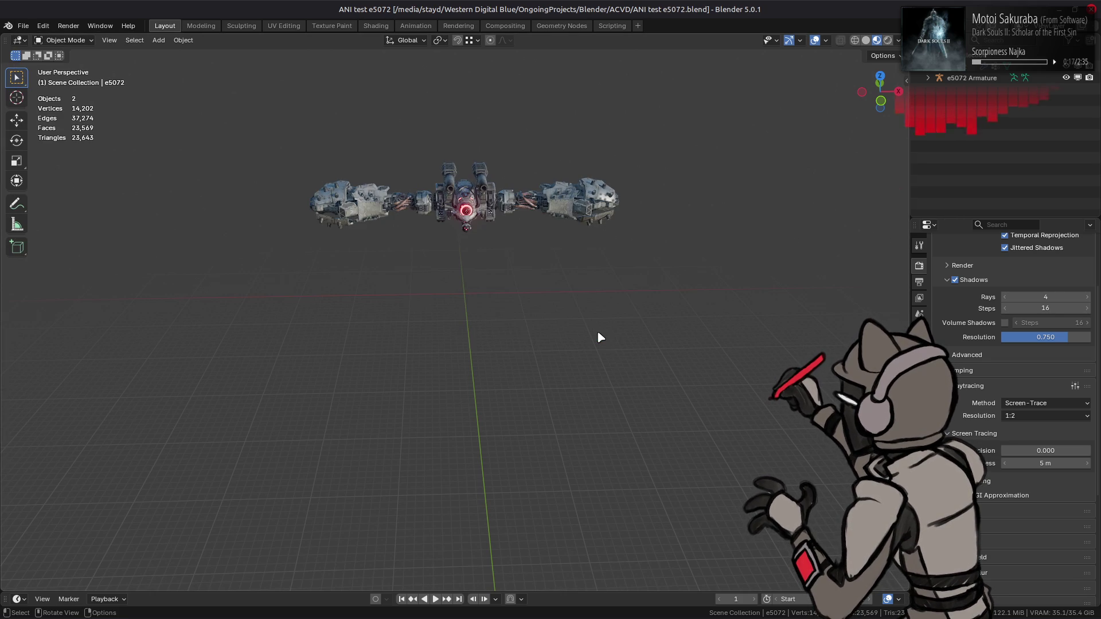
- Import a00_038.ani onto the mech and play it
{"action": "key", "text": "alt+Tab"}
{"action": "key", "text": "Up"}
{"action": "key", "text": "Up"}
{"action": "key", "text": "Up"}
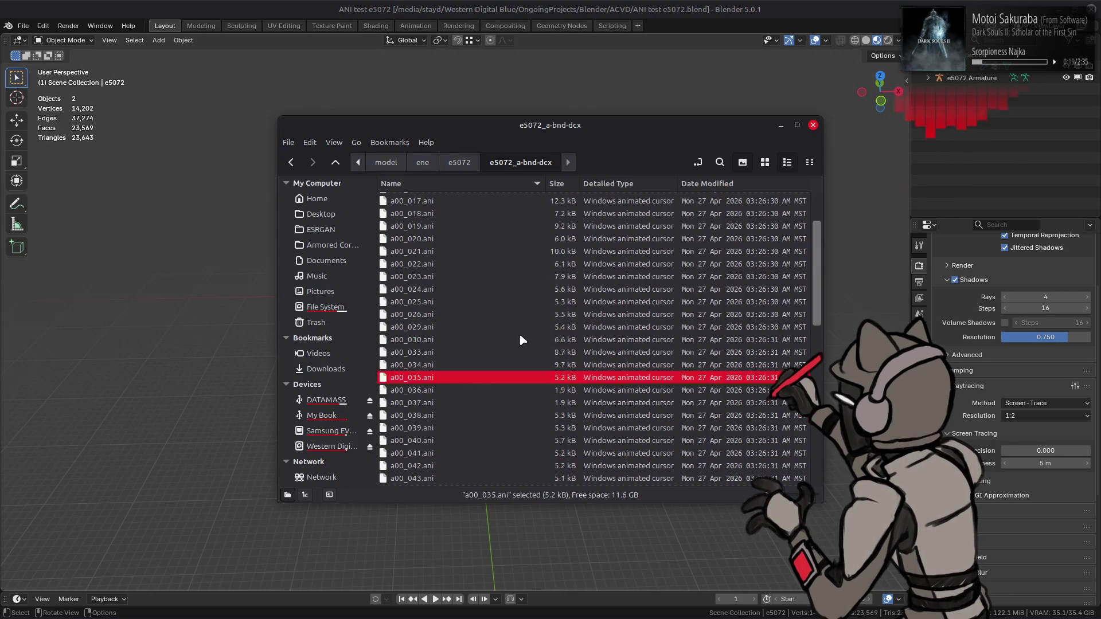
{"action": "left_click", "coordinate": [518, 337]}
{"action": "mouse_move", "coordinate": [430, 379]}
{"action": "left_mouse_down"}
{"action": "mouse_move", "coordinate": [155, 367]}
{"action": "mouse_move", "coordinate": [165, 360]}
{"action": "left_mouse_up"}
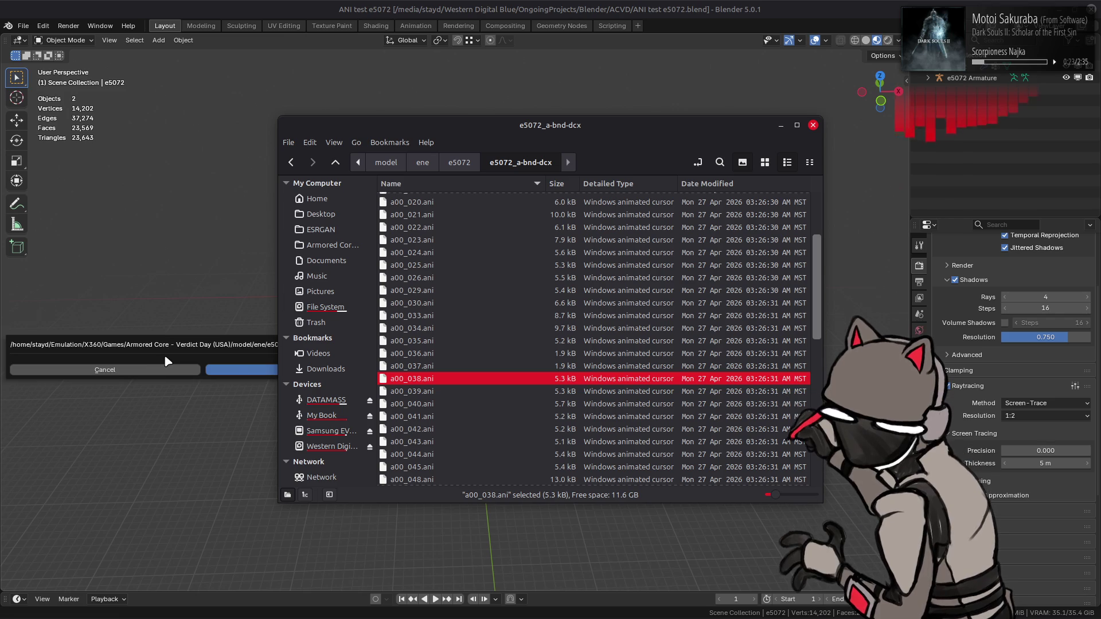
{"action": "left_click", "coordinate": [240, 370]}
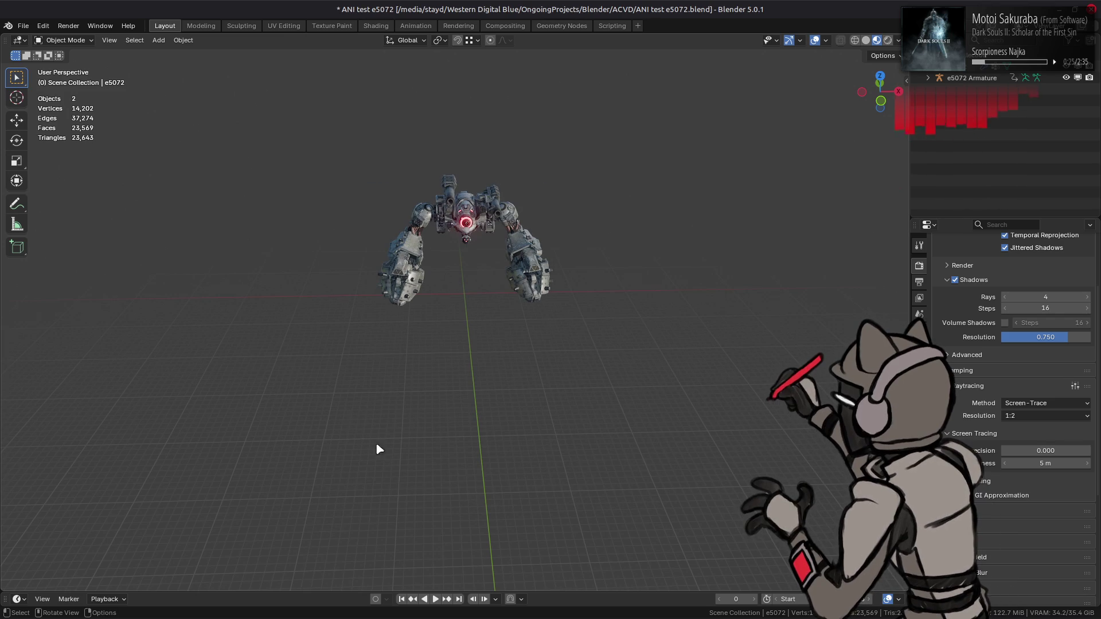
{"action": "left_click", "coordinate": [435, 599]}
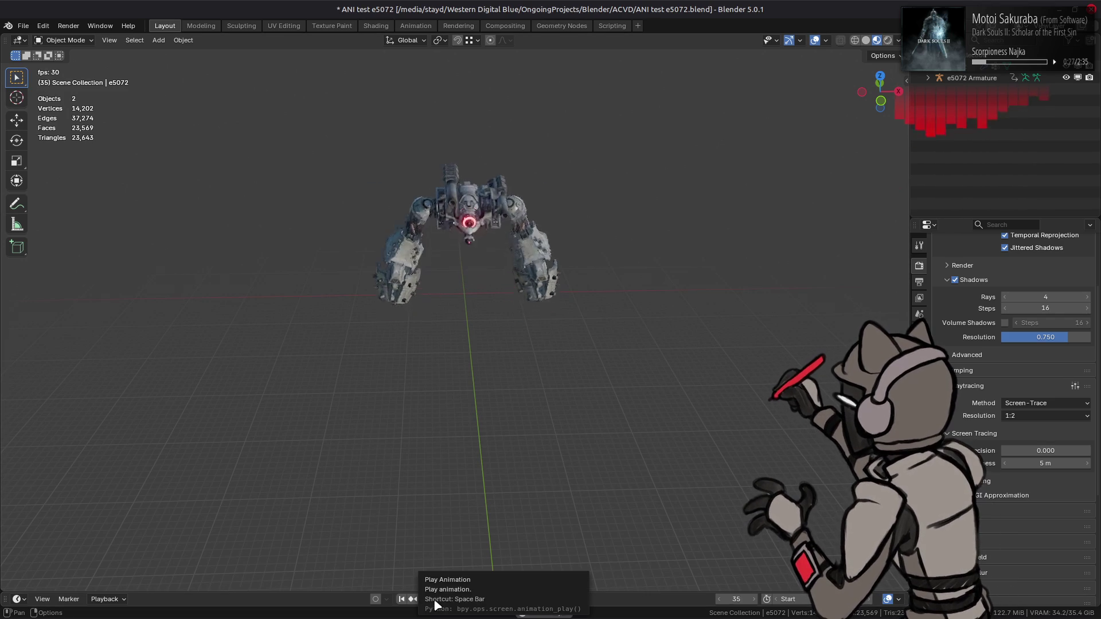
- Discard the a00_038 import by reverting to the saved file
{"action": "left_click", "coordinate": [23, 26]}
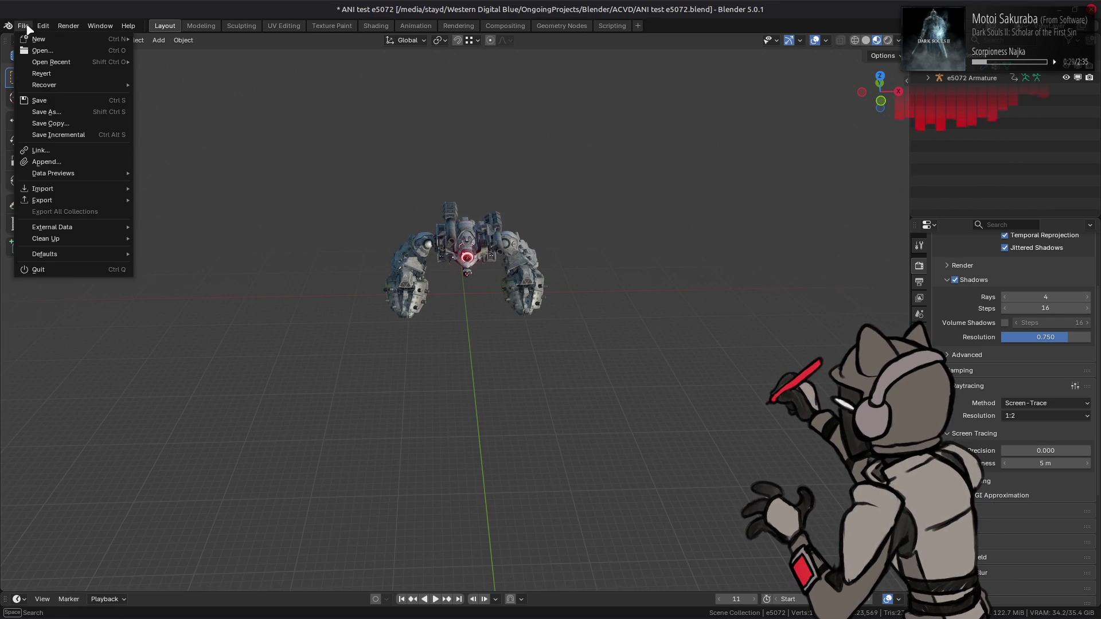
{"action": "left_click", "coordinate": [65, 79]}
{"action": "left_click", "coordinate": [586, 332]}
- Import a00_045.ani, play it briefly, then request another revert
{"action": "key", "text": "alt+Tab"}
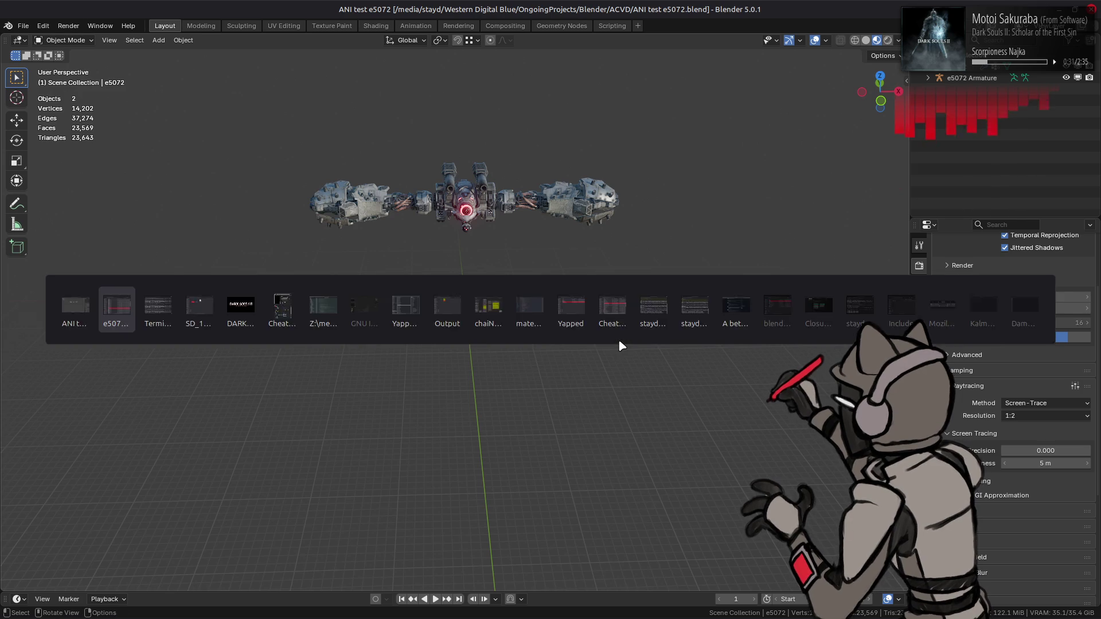
{"action": "scroll", "coordinate": [435, 390], "scroll_direction": "down", "scroll_amount": 1}
{"action": "left_click", "coordinate": [414, 430]}
{"action": "left_click_drag", "start_coordinate": [414, 430], "coordinate": [221, 400]}
{"action": "left_click", "coordinate": [259, 397]}
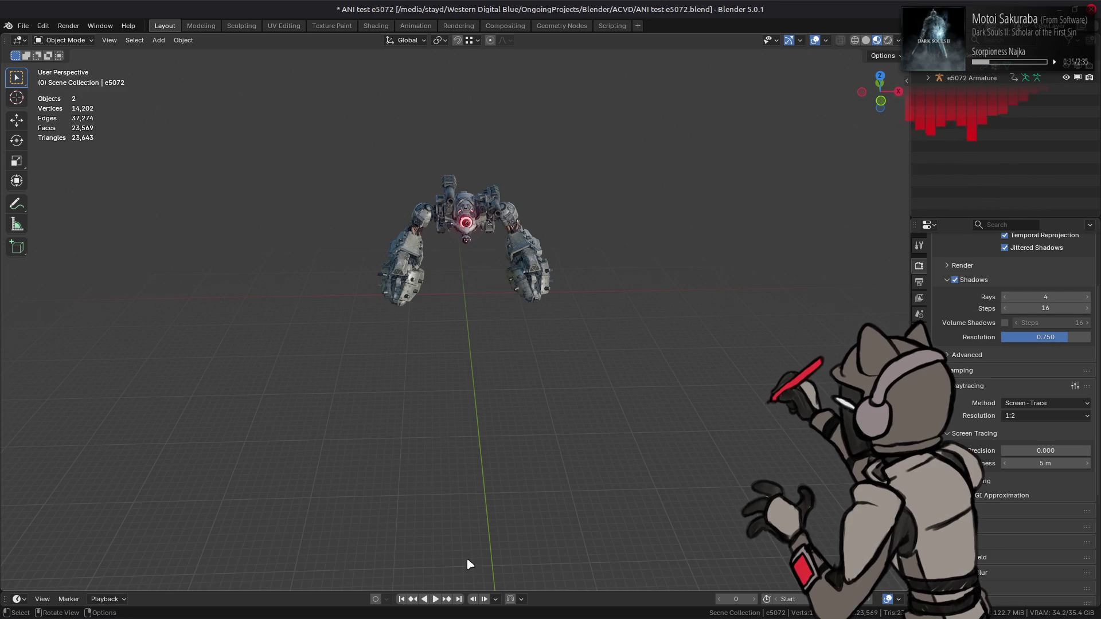
{"action": "left_click", "coordinate": [435, 599]}
{"action": "left_click", "coordinate": [435, 599]}
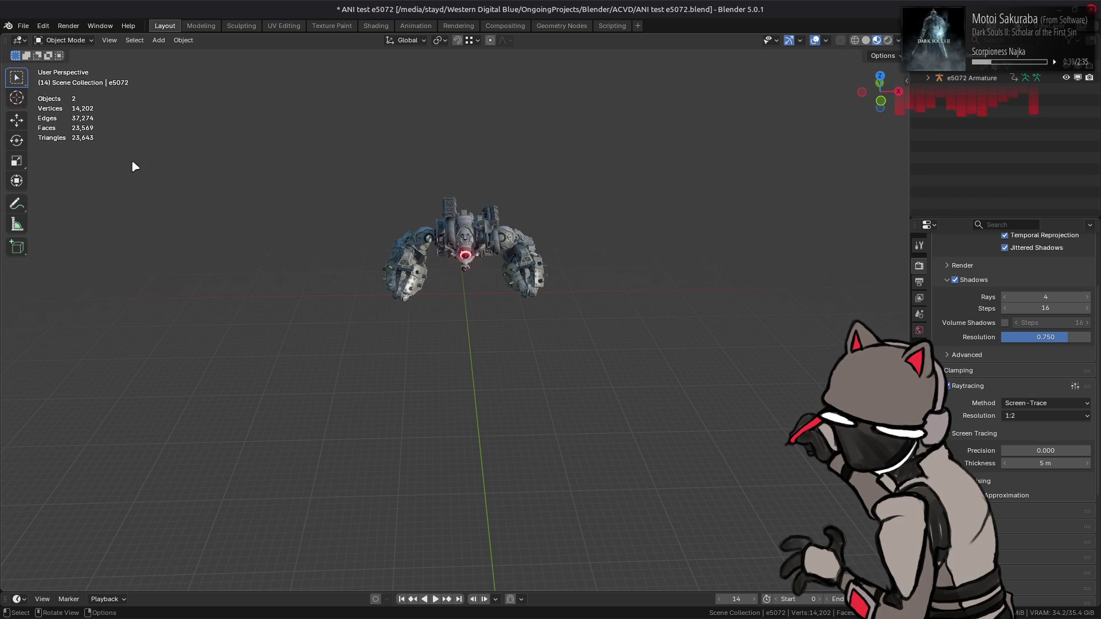
{"action": "left_click", "coordinate": [23, 26]}
{"action": "left_click", "coordinate": [57, 75]}
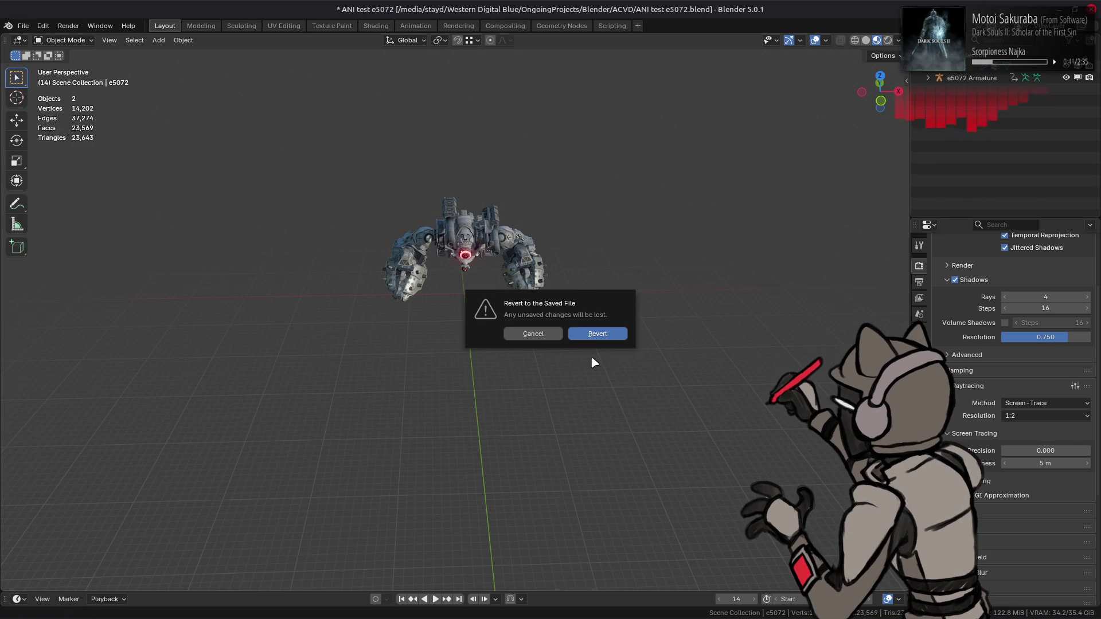
- Discard a00_045 and import a00_095.ani onto the robot in the viewport
{"action": "left_click", "coordinate": [596, 338]}
{"action": "key", "text": "alt+Tab"}
{"action": "scroll", "coordinate": [533, 343], "scroll_direction": "down", "scroll_amount": 3}
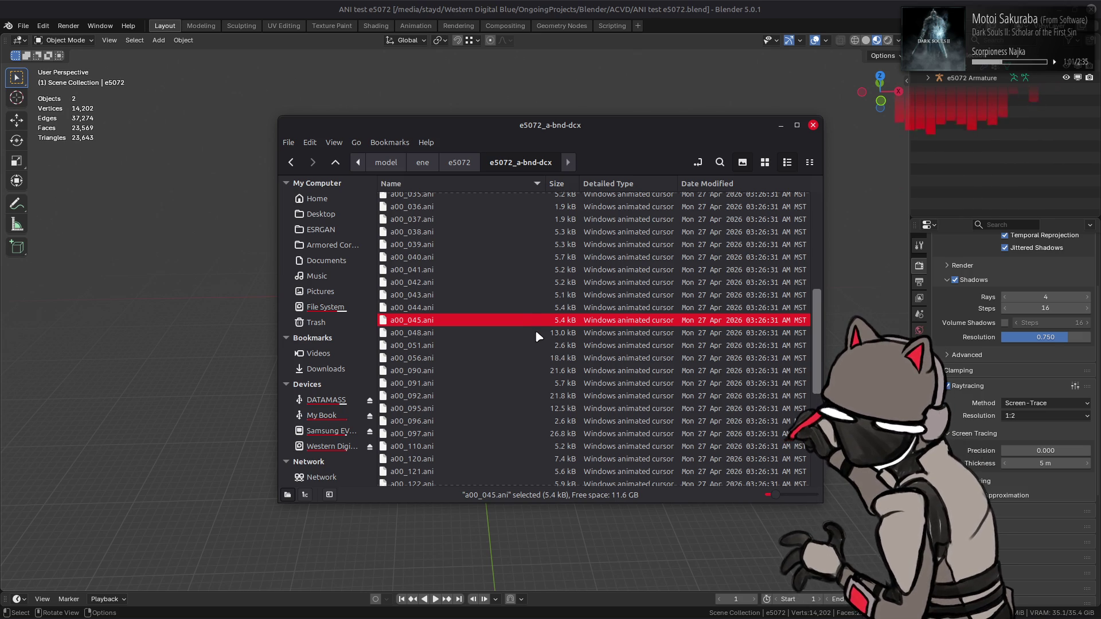
{"action": "left_click_drag", "start_coordinate": [438, 407], "coordinate": [211, 379]}
{"action": "left_click", "coordinate": [211, 379]}
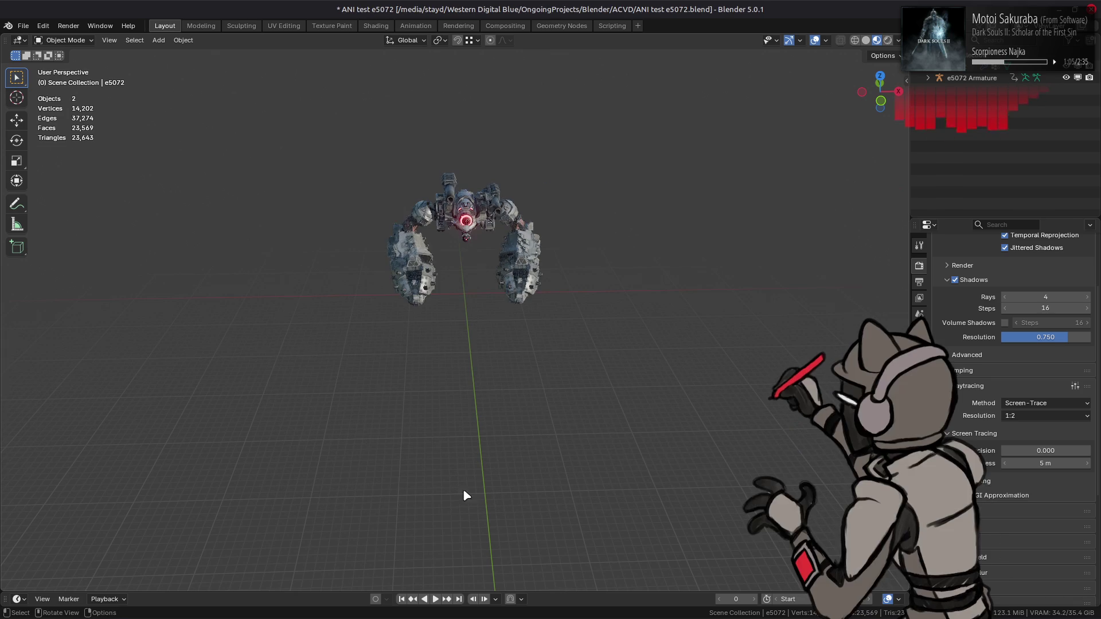
- Play a00_095, stop it around frame 17, and request Revert to saved again
{"action": "left_click", "coordinate": [435, 599]}
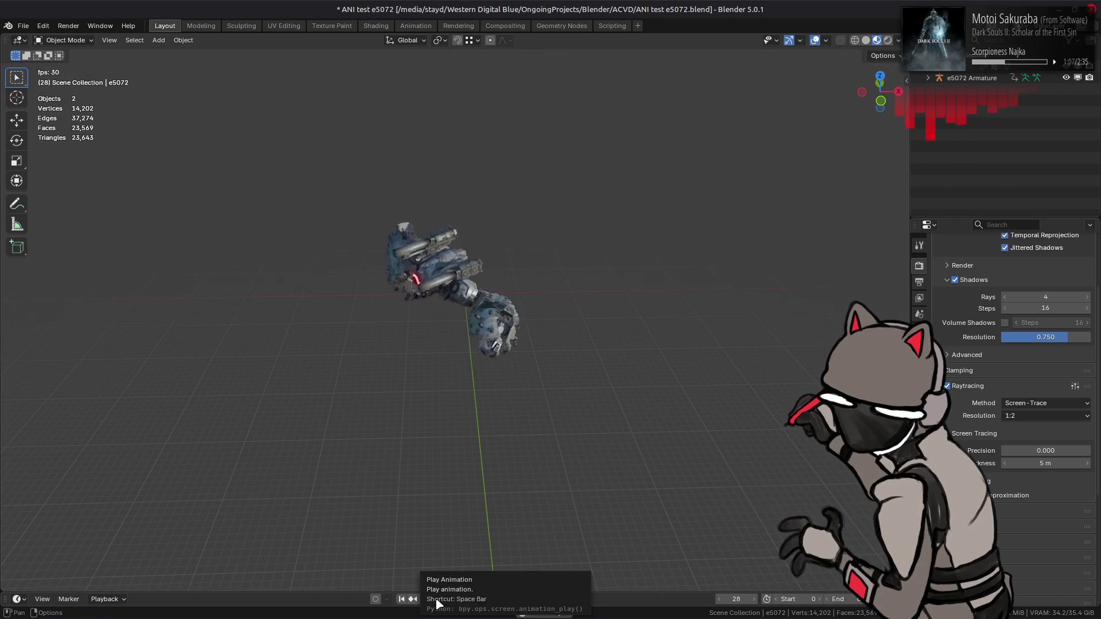
{"action": "left_click", "coordinate": [439, 603]}
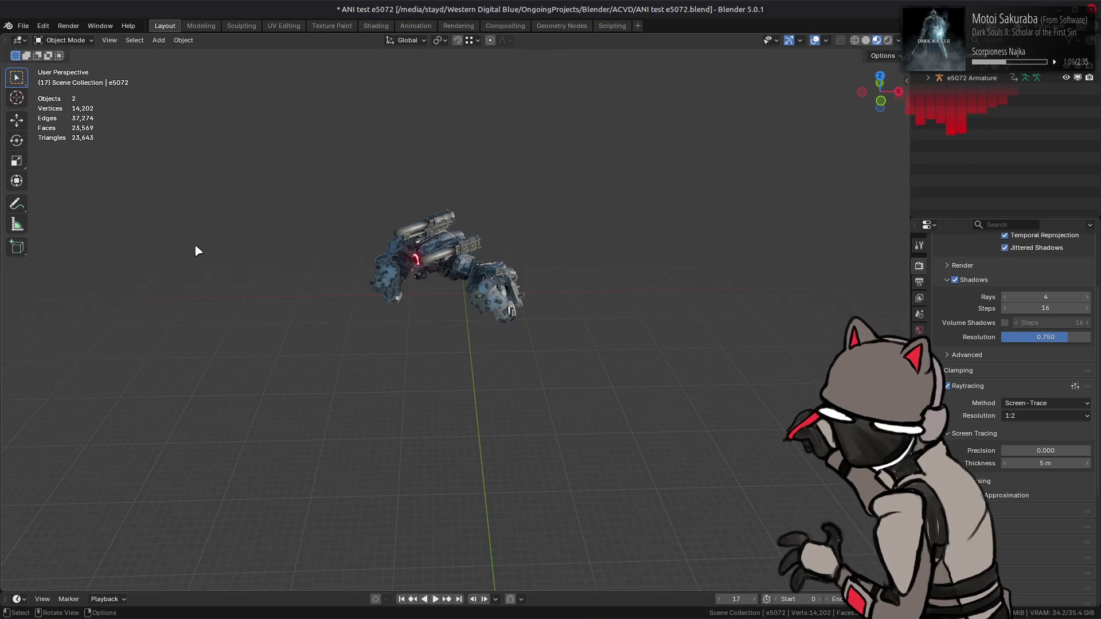
{"action": "left_click", "coordinate": [23, 26]}
{"action": "left_click", "coordinate": [57, 73]}
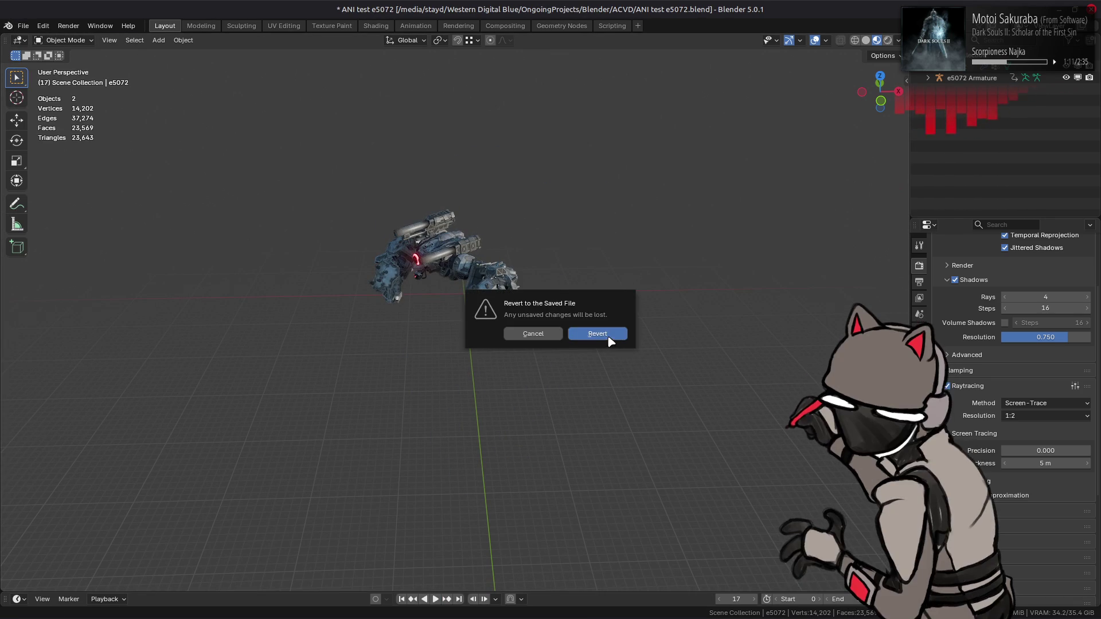
- Discard a00_095, import a00_091.ani onto the robot, and play it briefly
{"action": "left_click", "coordinate": [600, 332]}
{"action": "key", "text": "alt+Tab"}
{"action": "left_click", "coordinate": [421, 383]}
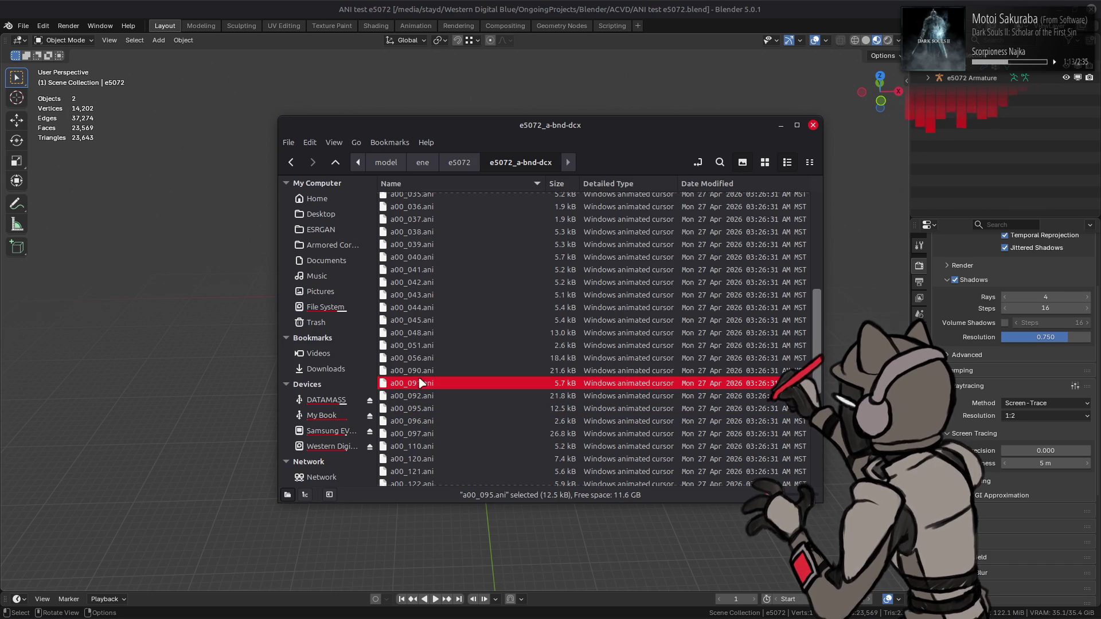
{"action": "left_click_drag", "start_coordinate": [182, 349], "coordinate": [319, 406]}
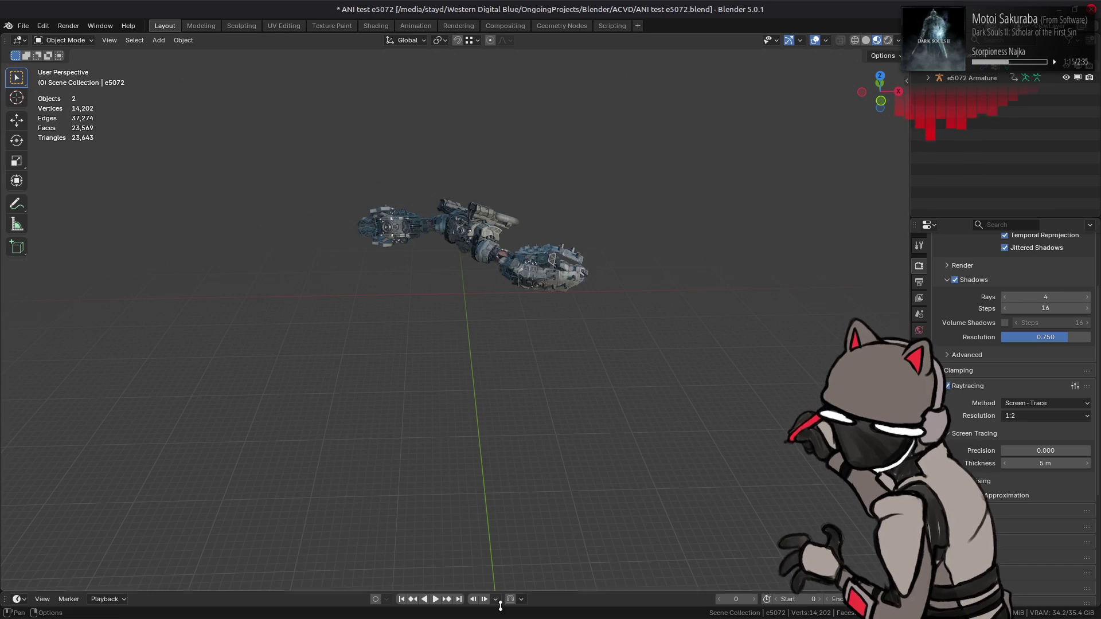
{"action": "left_click", "coordinate": [435, 599]}
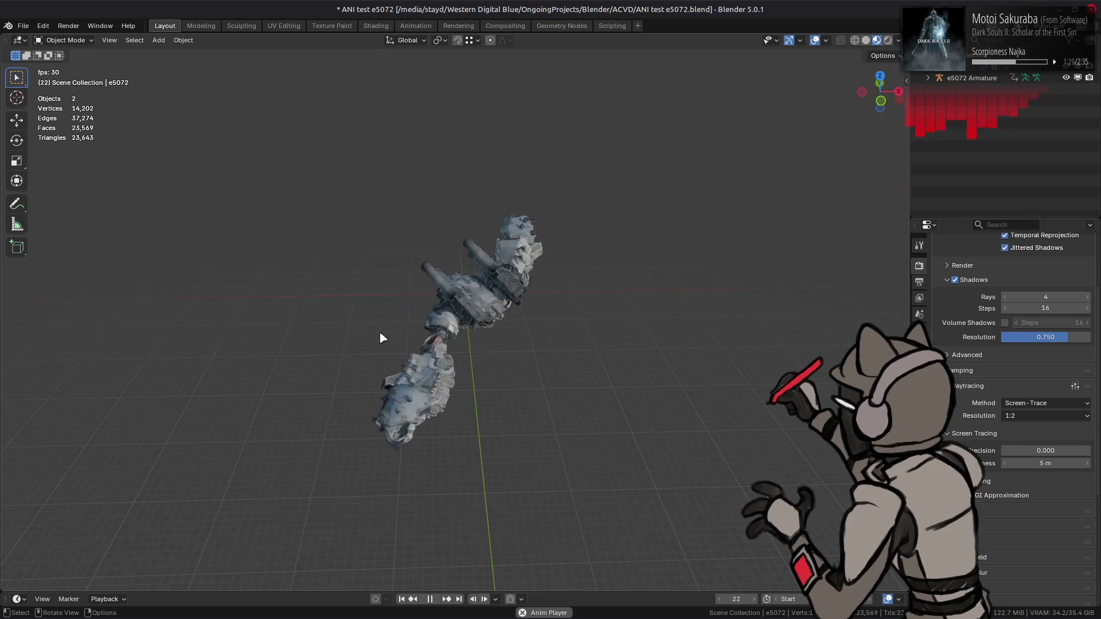
{"action": "left_click", "coordinate": [431, 599]}
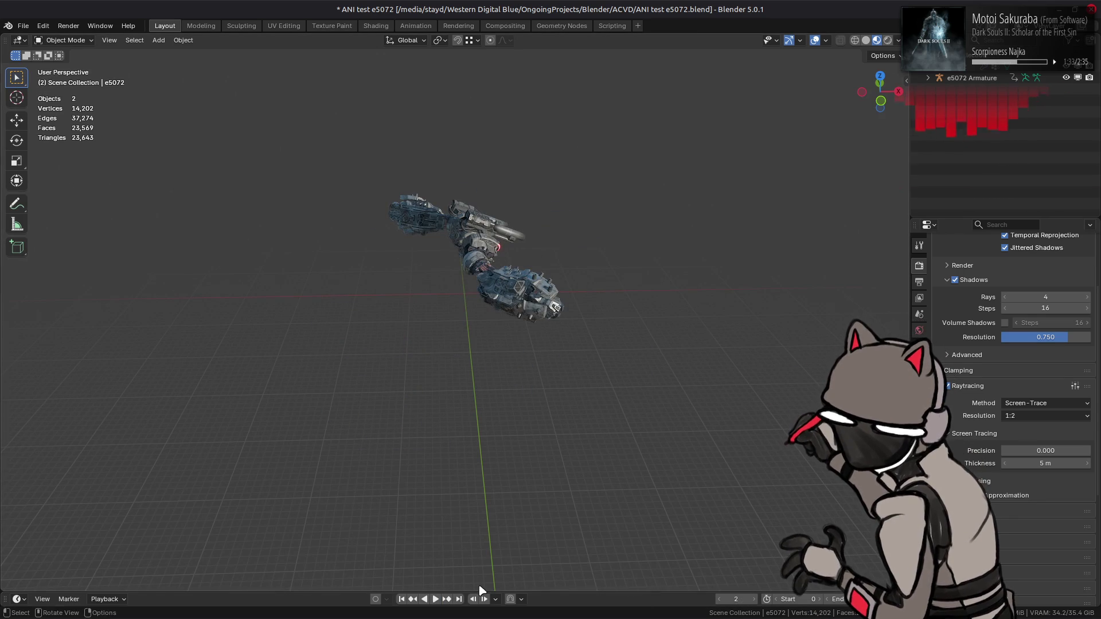
- Jump between the first and last frames and set the current frame to about 23
{"action": "left_click", "coordinate": [462, 599]}
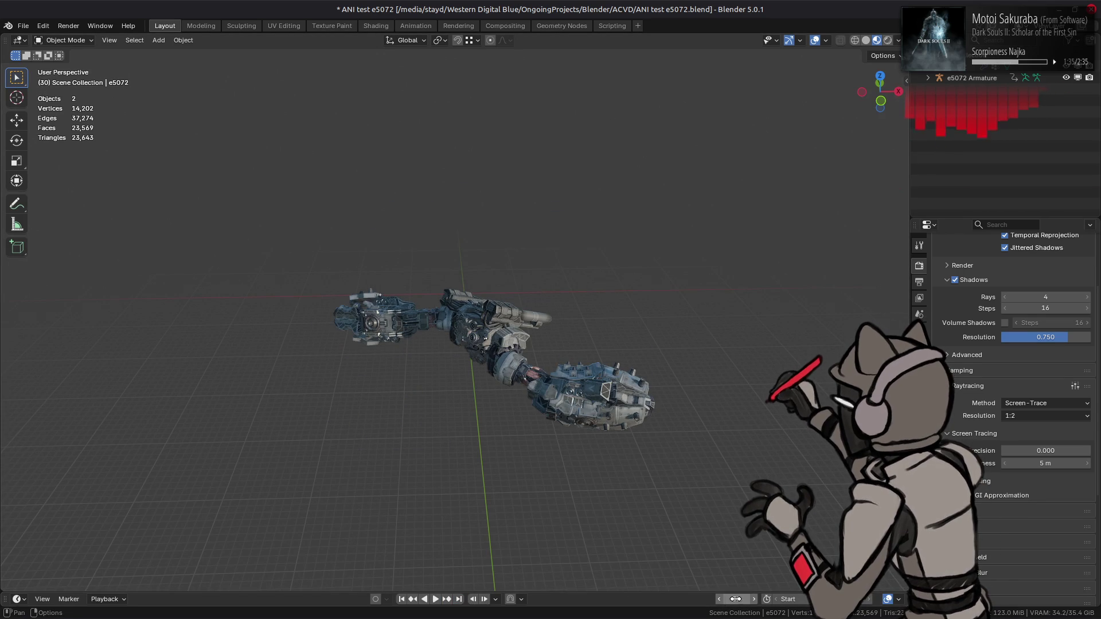
{"action": "key", "text": "Left"}
{"action": "key", "text": "Left"}
{"action": "key", "text": "Left"}
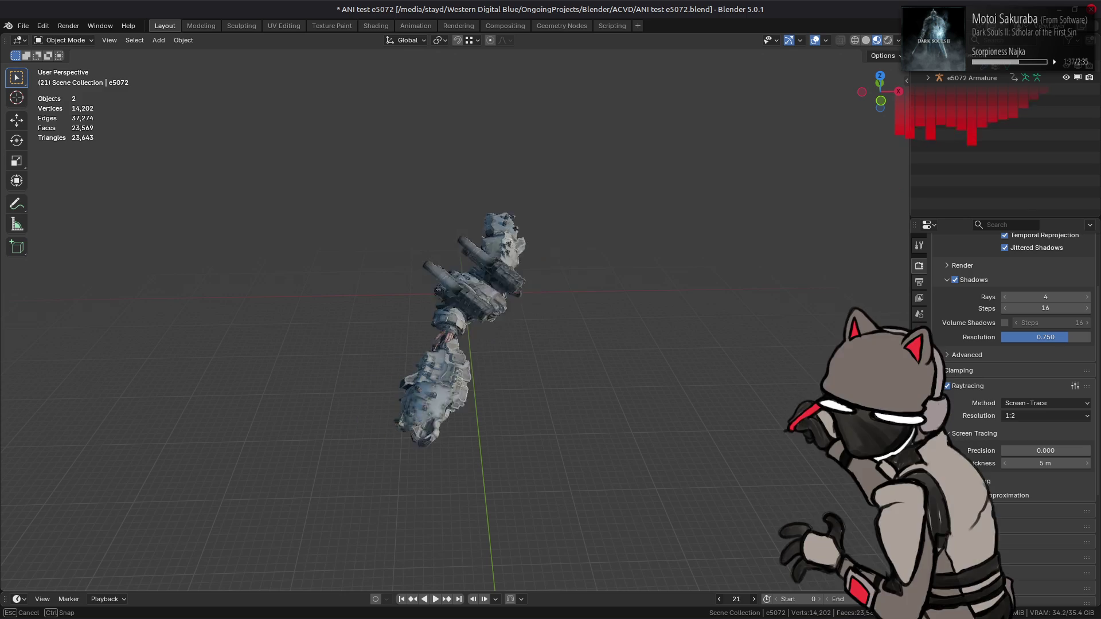
{"action": "mouse_move", "coordinate": [736, 599]}
{"action": "left_mouse_down"}
{"action": "mouse_move", "coordinate": [797, 599]}
{"action": "mouse_move", "coordinate": [745, 599]}
{"action": "left_mouse_up"}
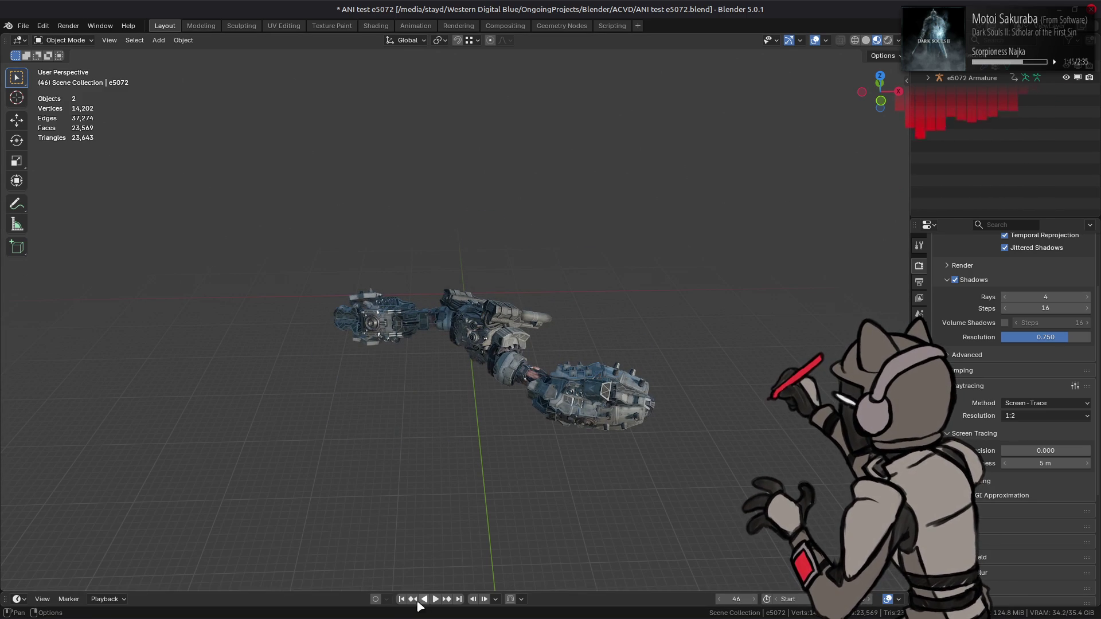
{"action": "left_click", "coordinate": [402, 600]}
{"action": "left_click", "coordinate": [461, 599]}
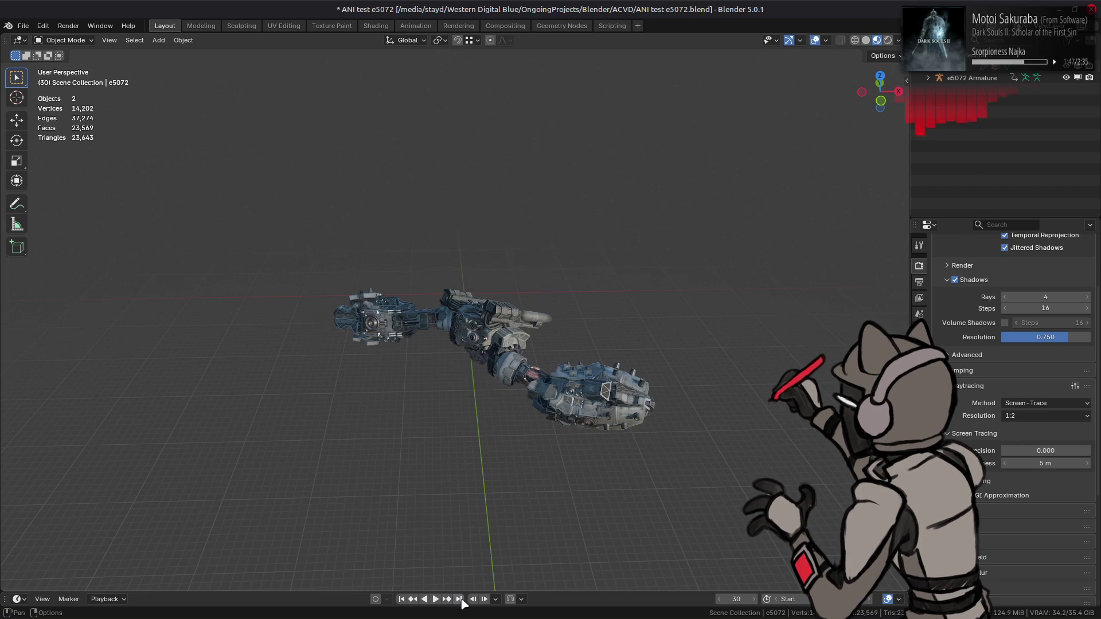
{"action": "mouse_move", "coordinate": [720, 605]}
{"action": "left_mouse_down"}
{"action": "mouse_move", "coordinate": [748, 599]}
{"action": "mouse_move", "coordinate": [721, 603]}
{"action": "left_mouse_up"}
- Step frames back and forth to compare poses, set frame 24, and select the e5072 Armature
{"action": "left_click", "coordinate": [719, 599]}
{"action": "left_click", "coordinate": [719, 599]}
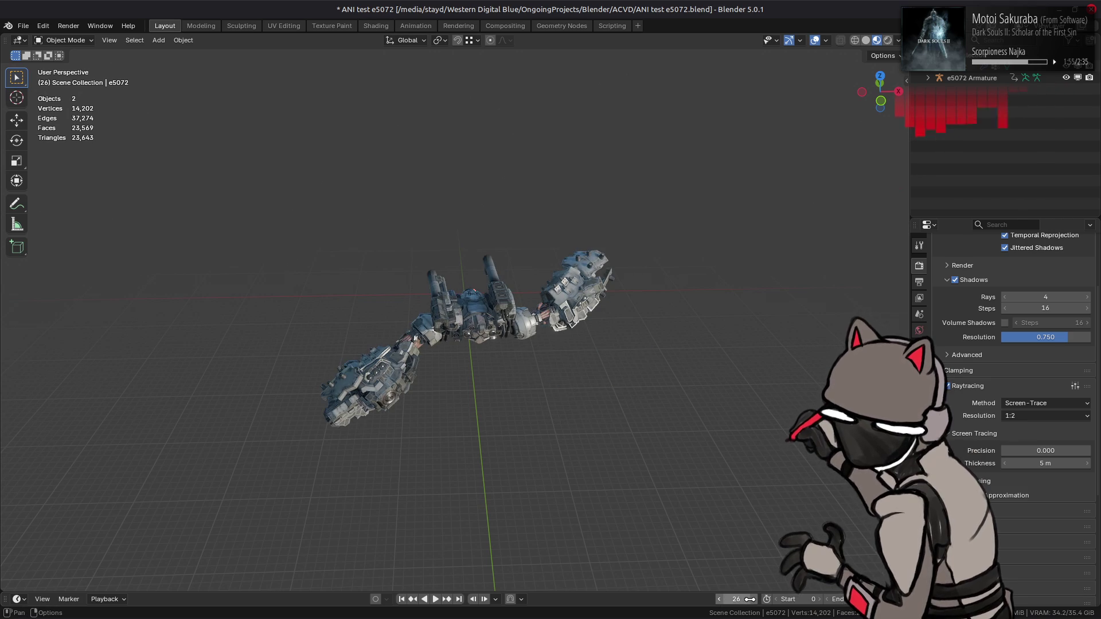
{"action": "left_click", "coordinate": [753, 600]}
{"action": "left_click", "coordinate": [753, 600]}
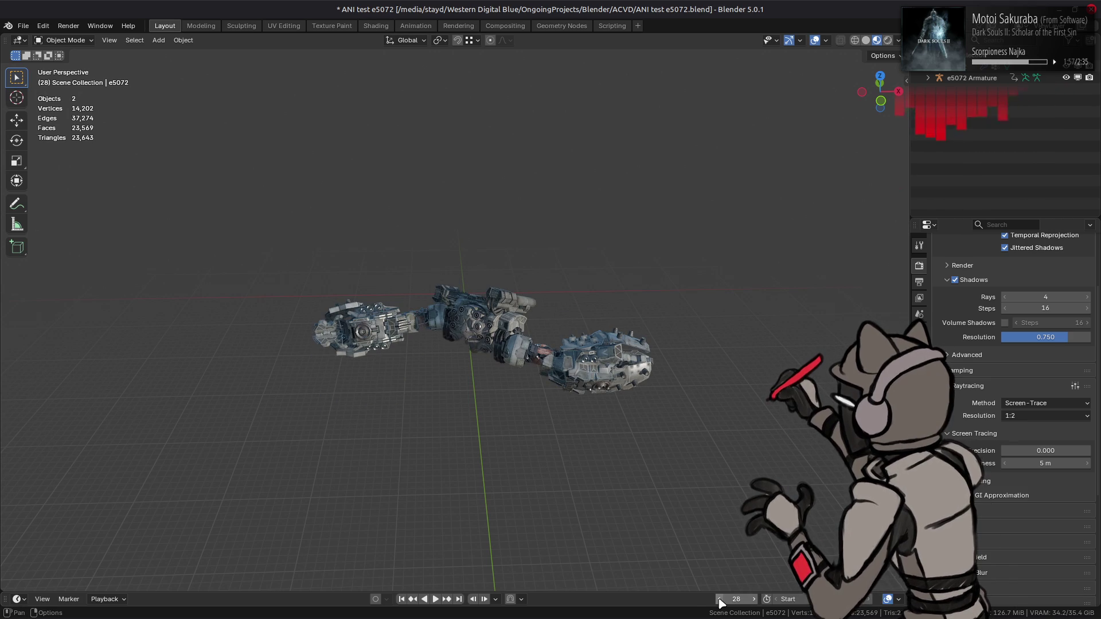
{"action": "left_click_drag", "start_coordinate": [721, 603], "coordinate": [743, 599]}
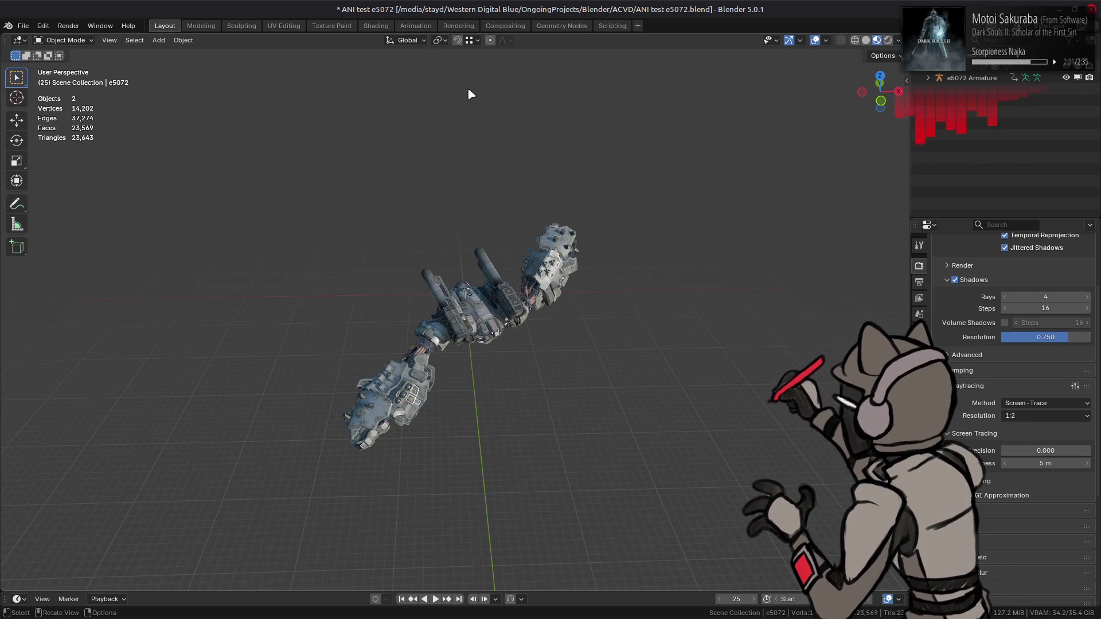
{"action": "left_click", "coordinate": [978, 78]}
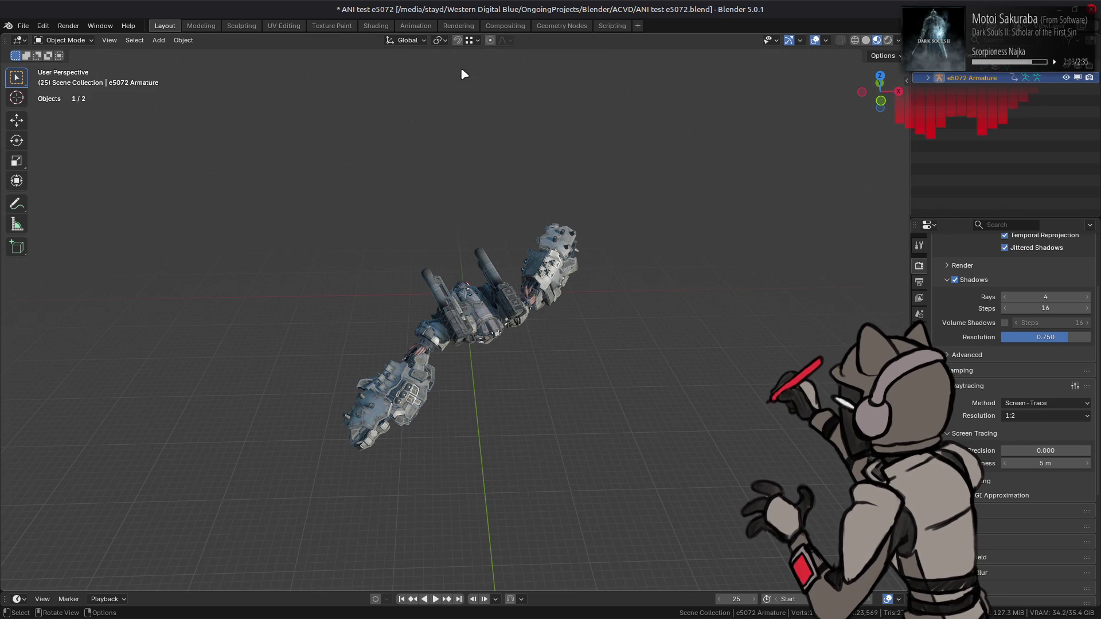
- In the Animation workspace, start editing the a00_091 strip's stashed action and frame its range
{"action": "left_click", "coordinate": [419, 26]}
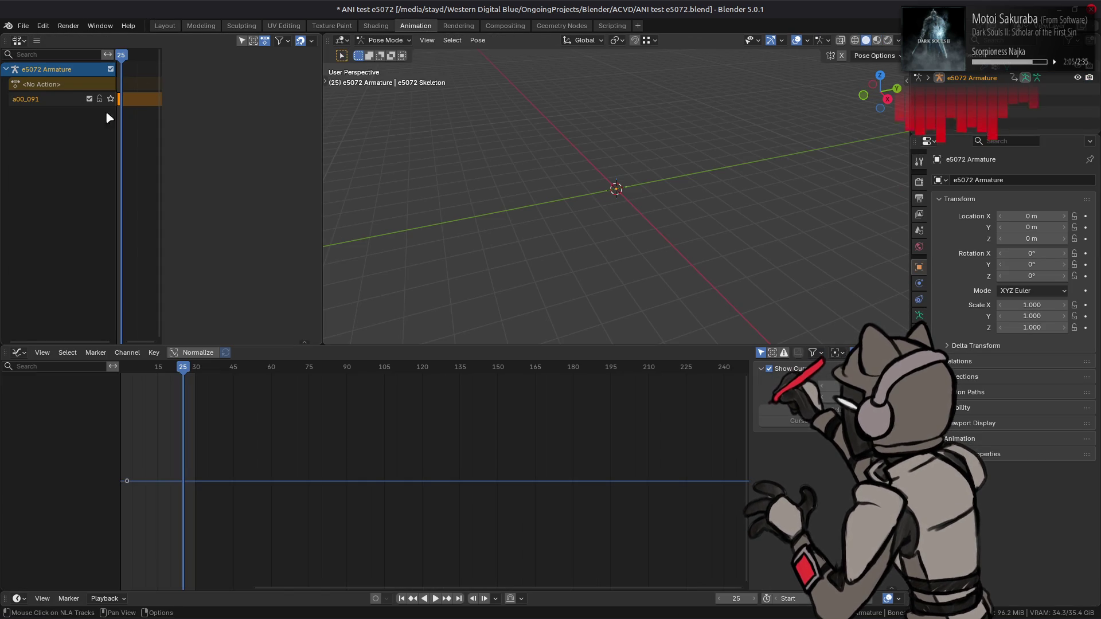
{"action": "mouse_move", "coordinate": [138, 57]}
{"action": "left_mouse_down"}
{"action": "mouse_move", "coordinate": [150, 64]}
{"action": "mouse_move", "coordinate": [124, 88]}
{"action": "left_mouse_up"}
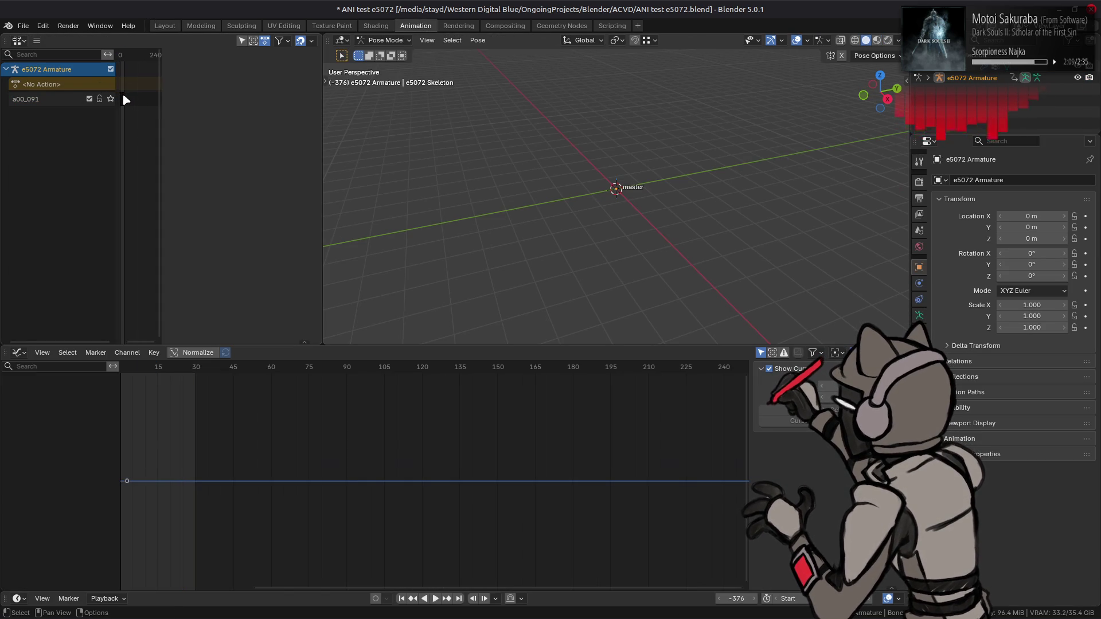
{"action": "middle_click_drag", "start_coordinate": [124, 100], "coordinate": [143, 101]}
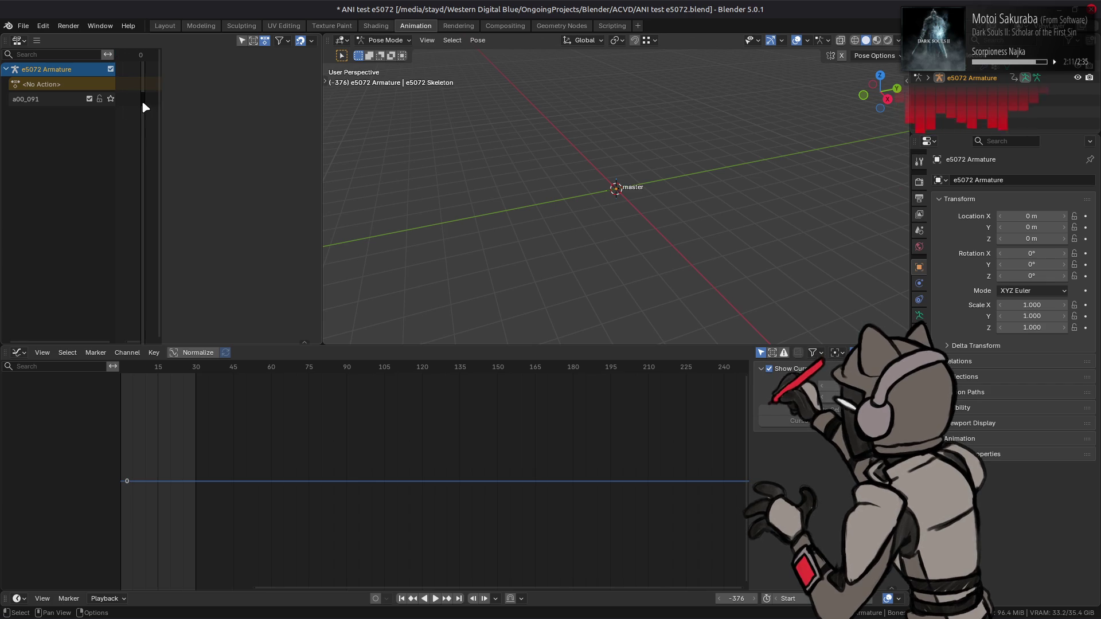
{"action": "left_click", "coordinate": [143, 101]}
{"action": "key", "text": "n"}
{"action": "right_click", "coordinate": [142, 102]}
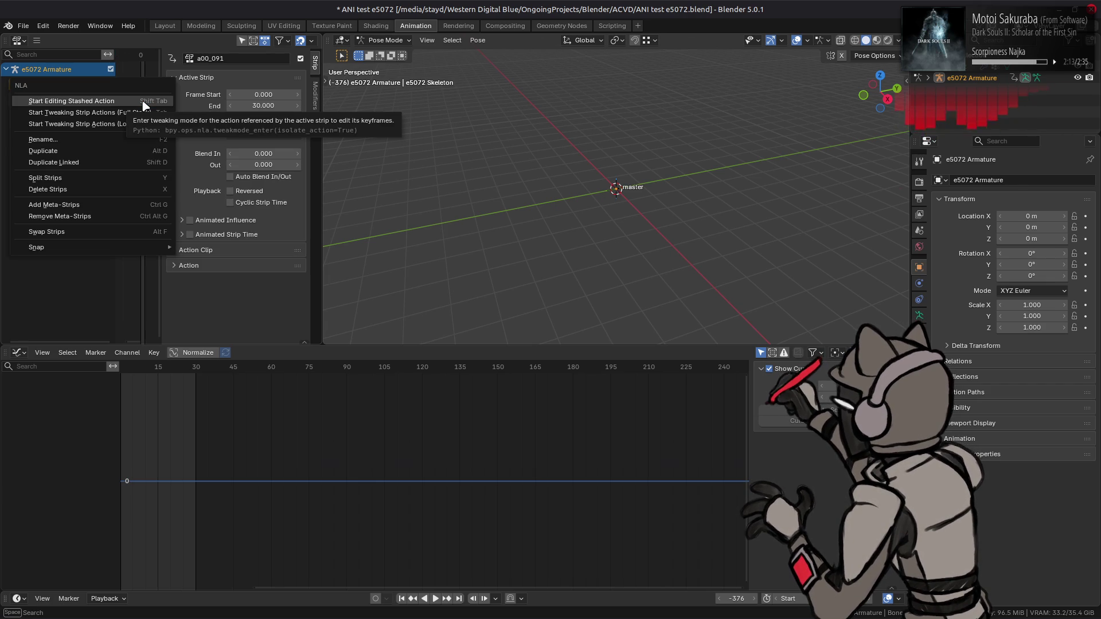
{"action": "left_click", "coordinate": [143, 101]}
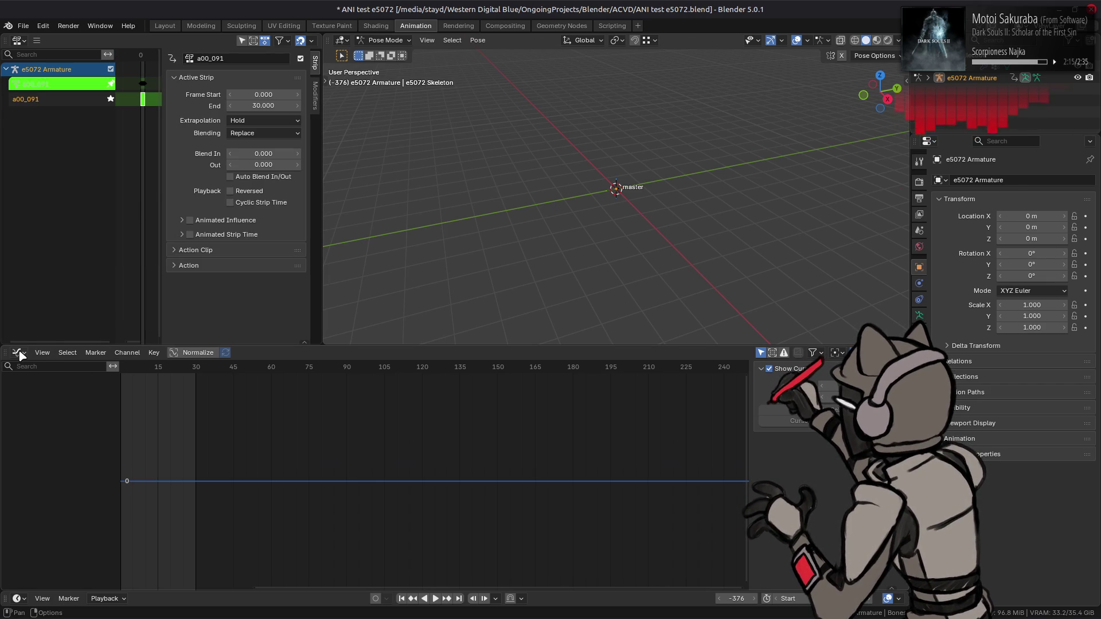
{"action": "key", "text": "Home"}
- Expand the e5072 Armature's pose bones in the Outliner down to master and center
{"action": "left_click", "coordinate": [928, 79]}
{"action": "left_click", "coordinate": [939, 101]}
{"action": "left_click", "coordinate": [950, 112]}
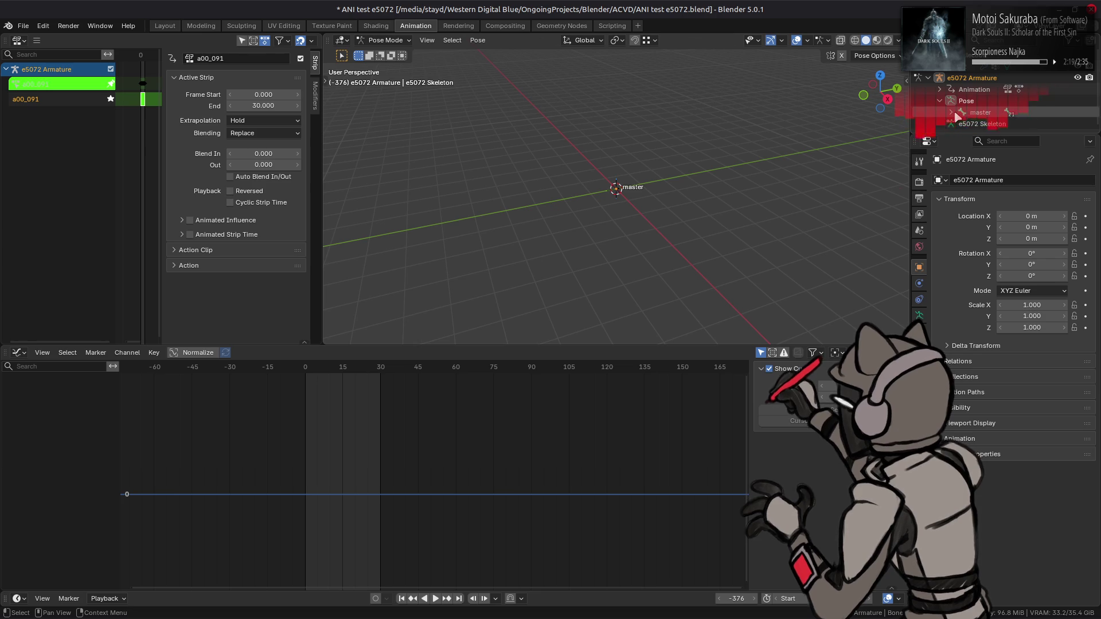
- Select the master bone and zoom in on its curve down to one keyframe's handles
{"action": "left_click", "coordinate": [964, 126]}
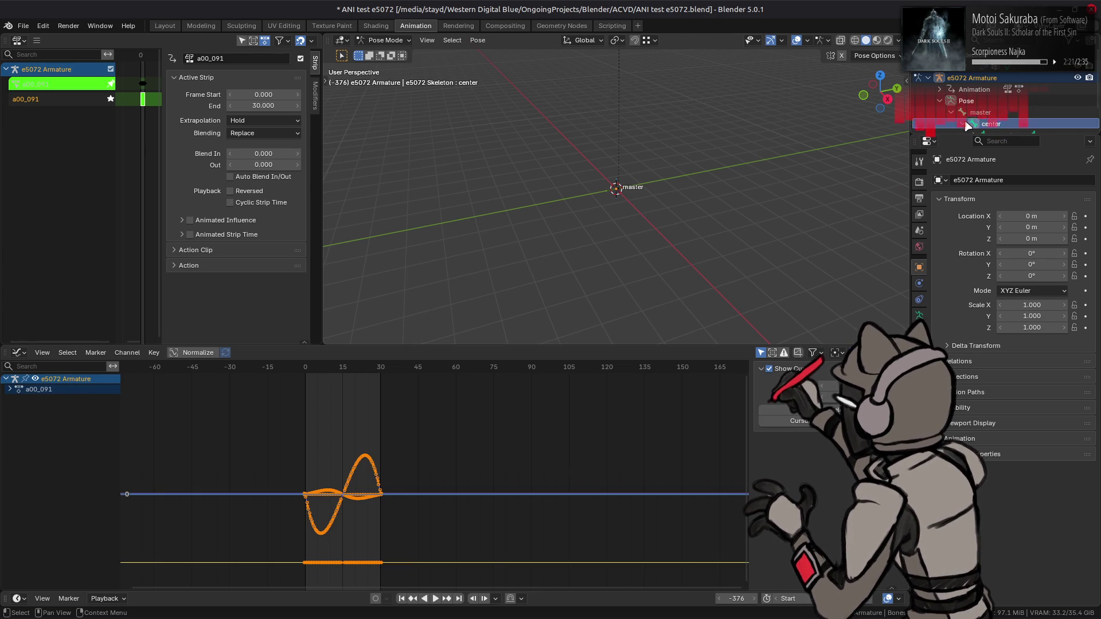
{"action": "scroll", "coordinate": [967, 126], "scroll_direction": "down", "scroll_amount": 2}
{"action": "left_click", "coordinate": [981, 90]}
{"action": "middle_click_drag", "start_coordinate": [557, 402], "coordinate": [474, 492], "text": "ctrl"}
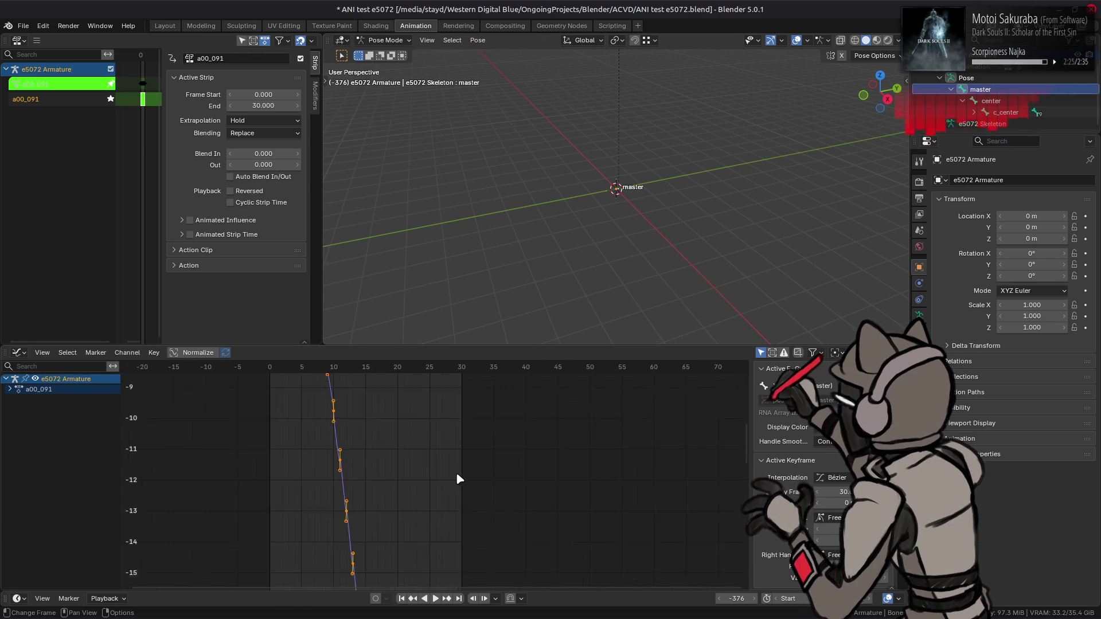
{"action": "scroll", "coordinate": [456, 473], "scroll_direction": "up", "scroll_amount": 3}
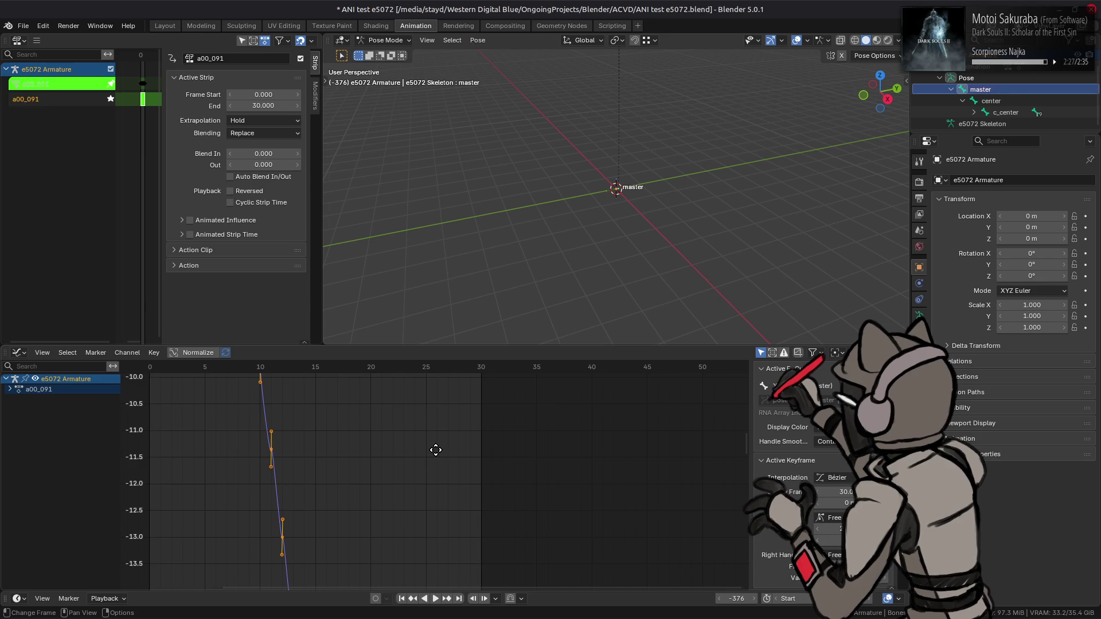
{"action": "middle_click_drag", "start_coordinate": [437, 455], "coordinate": [504, 462]}
{"action": "scroll", "coordinate": [487, 466], "scroll_direction": "up", "scroll_amount": 3}
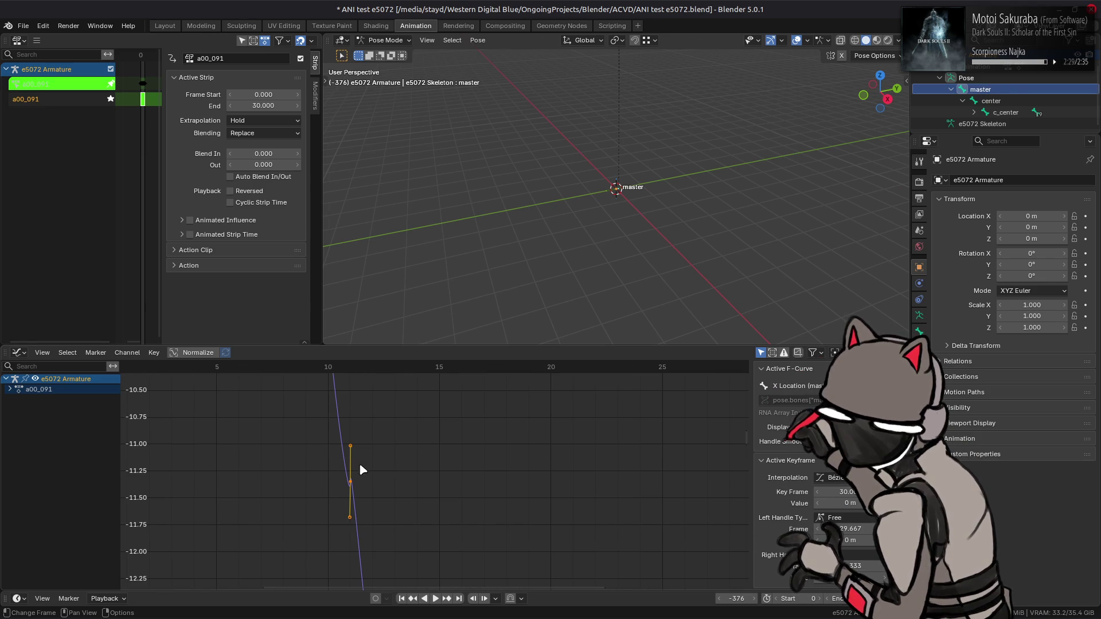
{"action": "mouse_move", "coordinate": [353, 457]}
{"action": "middle_mouse_down"}
{"action": "mouse_move", "coordinate": [486, 442]}
{"action": "mouse_move", "coordinate": [464, 501]}
{"action": "mouse_move", "coordinate": [462, 490]}
{"action": "middle_mouse_up"}
{"action": "scroll", "coordinate": [486, 441], "scroll_direction": "up", "scroll_amount": 5}
{"action": "scroll", "coordinate": [474, 480], "scroll_direction": "down", "scroll_amount": 4}
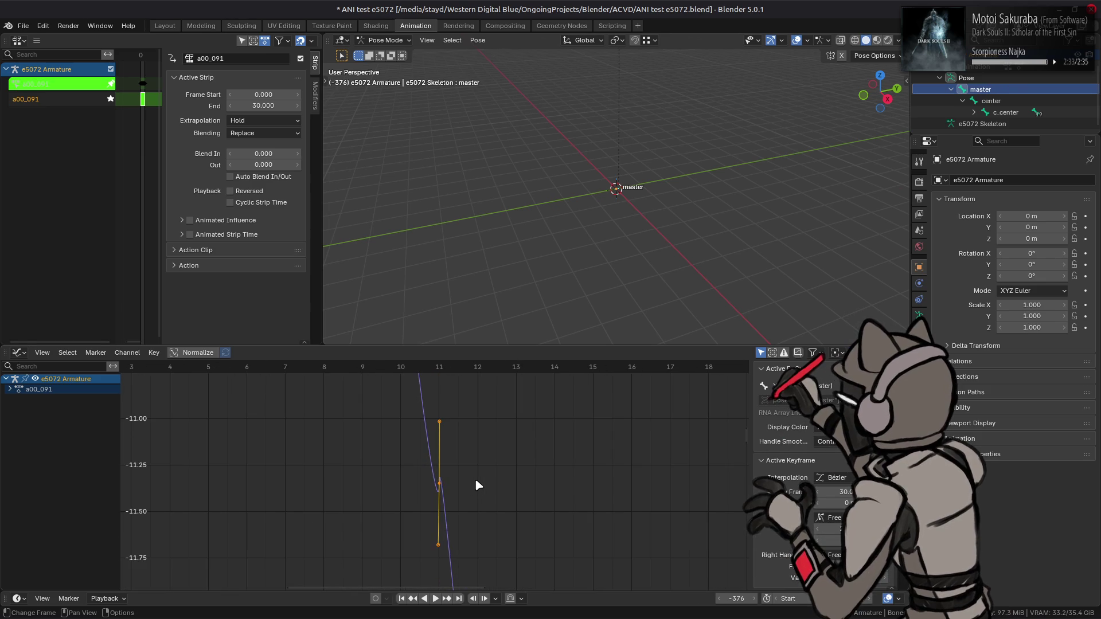
{"action": "scroll", "coordinate": [474, 479], "scroll_direction": "down", "scroll_amount": 5}
- Pan and zoom the master curve around frames 0–15, then view its whole range
{"action": "middle_click_drag", "start_coordinate": [526, 545], "coordinate": [496, 415]}
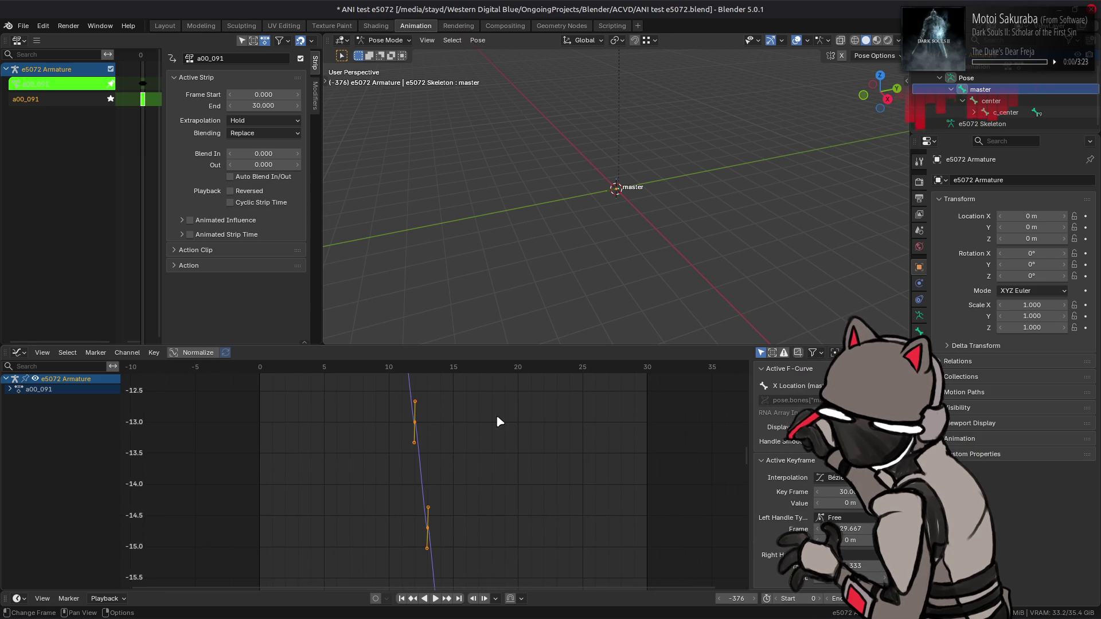
{"action": "mouse_move", "coordinate": [500, 520]}
{"action": "middle_mouse_down"}
{"action": "mouse_move", "coordinate": [449, 452]}
{"action": "mouse_move", "coordinate": [449, 516]}
{"action": "mouse_move", "coordinate": [479, 359]}
{"action": "middle_mouse_up"}
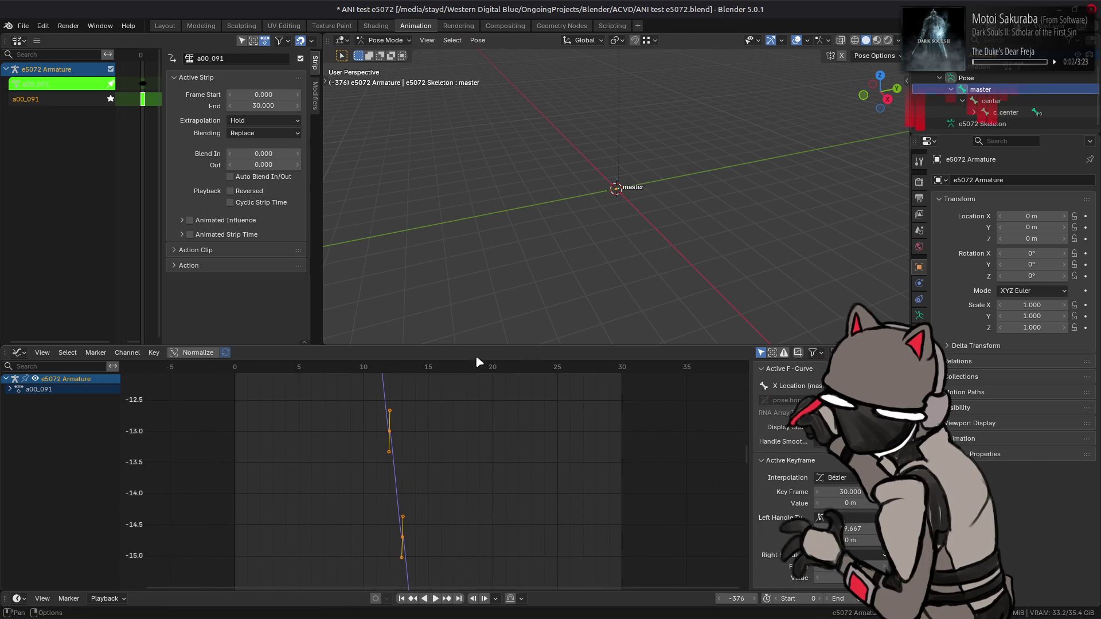
{"action": "mouse_move", "coordinate": [527, 450]}
{"action": "middle_mouse_down"}
{"action": "mouse_move", "coordinate": [537, 596]}
{"action": "mouse_move", "coordinate": [528, 481]}
{"action": "mouse_move", "coordinate": [531, 498]}
{"action": "middle_mouse_up"}
{"action": "scroll", "coordinate": [531, 498], "scroll_direction": "up", "scroll_amount": 4}
{"action": "mouse_move", "coordinate": [622, 422]}
{"action": "middle_mouse_down"}
{"action": "mouse_move", "coordinate": [459, 401]}
{"action": "mouse_move", "coordinate": [412, 425]}
{"action": "mouse_move", "coordinate": [463, 448]}
{"action": "mouse_move", "coordinate": [422, 562]}
{"action": "mouse_move", "coordinate": [422, 513]}
{"action": "mouse_move", "coordinate": [388, 398]}
{"action": "middle_mouse_up"}
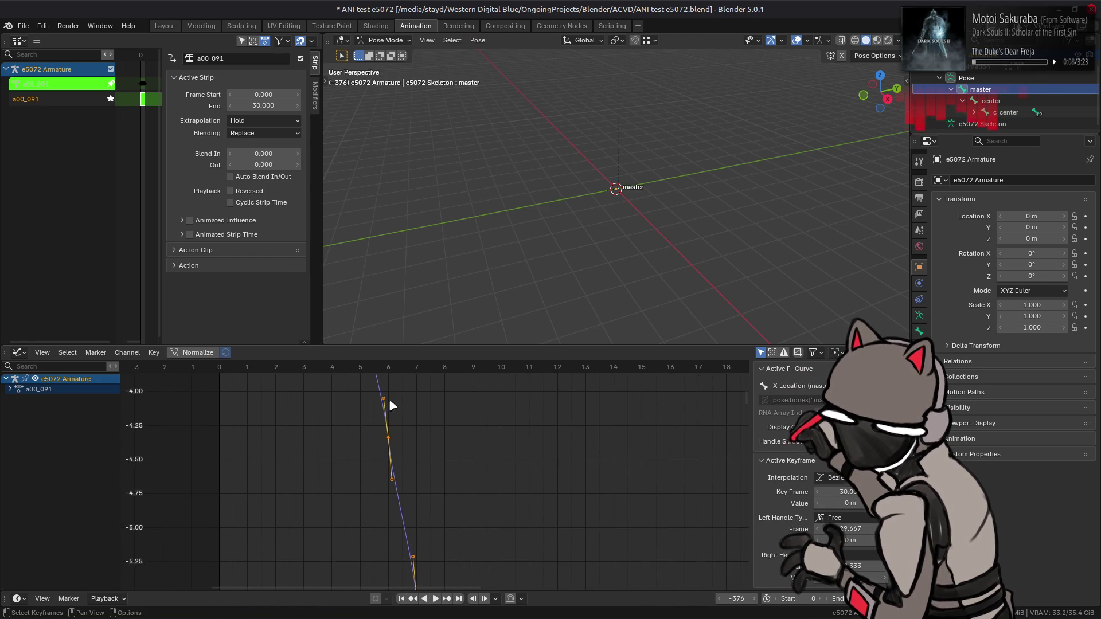
{"action": "mouse_move", "coordinate": [492, 491]}
{"action": "middle_mouse_down"}
{"action": "mouse_move", "coordinate": [459, 396]}
{"action": "mouse_move", "coordinate": [386, 538]}
{"action": "mouse_move", "coordinate": [439, 457]}
{"action": "mouse_move", "coordinate": [409, 552]}
{"action": "middle_mouse_up"}
{"action": "mouse_move", "coordinate": [532, 491]}
{"action": "middle_mouse_down"}
{"action": "mouse_move", "coordinate": [294, 502]}
{"action": "mouse_move", "coordinate": [334, 452]}
{"action": "mouse_move", "coordinate": [521, 432]}
{"action": "middle_mouse_up"}
{"action": "scroll", "coordinate": [521, 431], "scroll_direction": "down", "scroll_amount": 2}
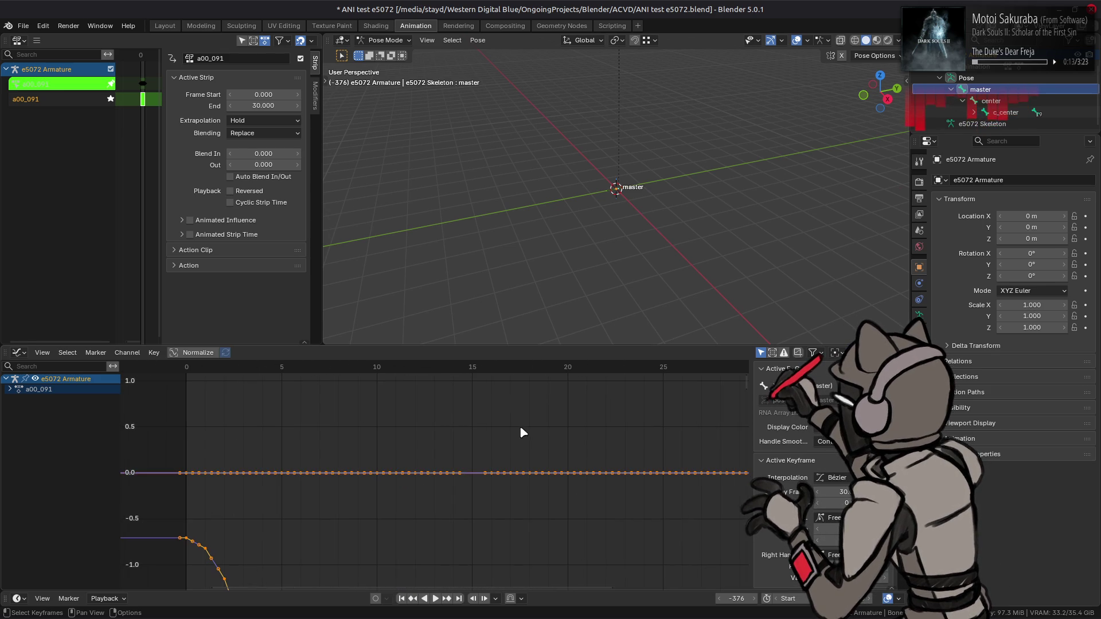
- Expand the a00_091 channels, hide the Y Location curve, and show the center bone's curves
{"action": "left_click", "coordinate": [10, 389]}
{"action": "left_click", "coordinate": [10, 390]}
{"action": "left_click", "coordinate": [9, 390]}
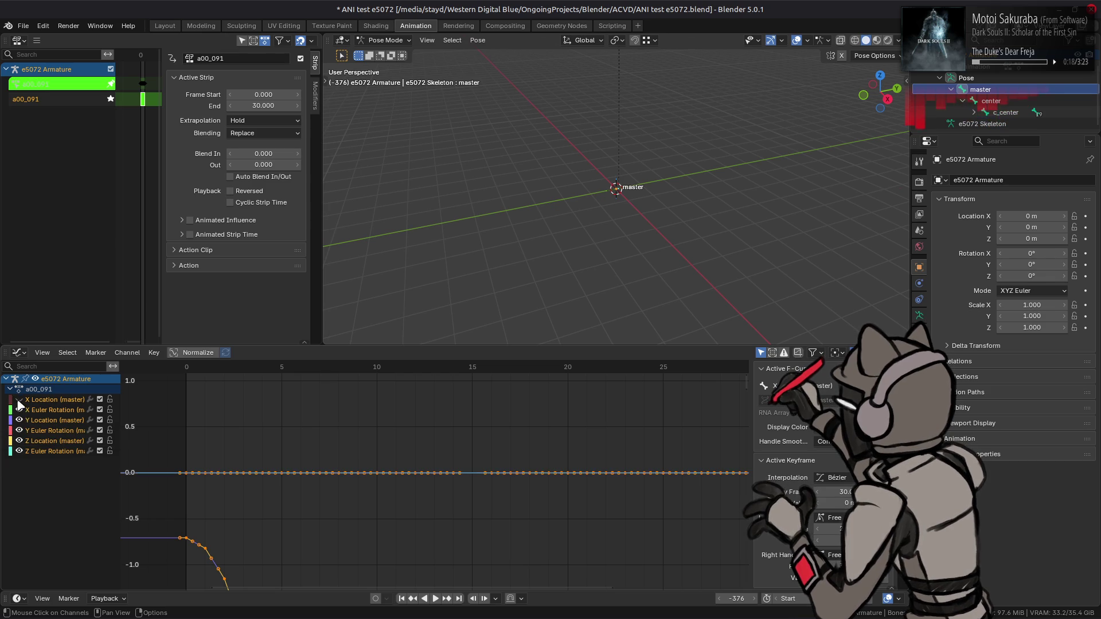
{"action": "left_click", "coordinate": [19, 421]}
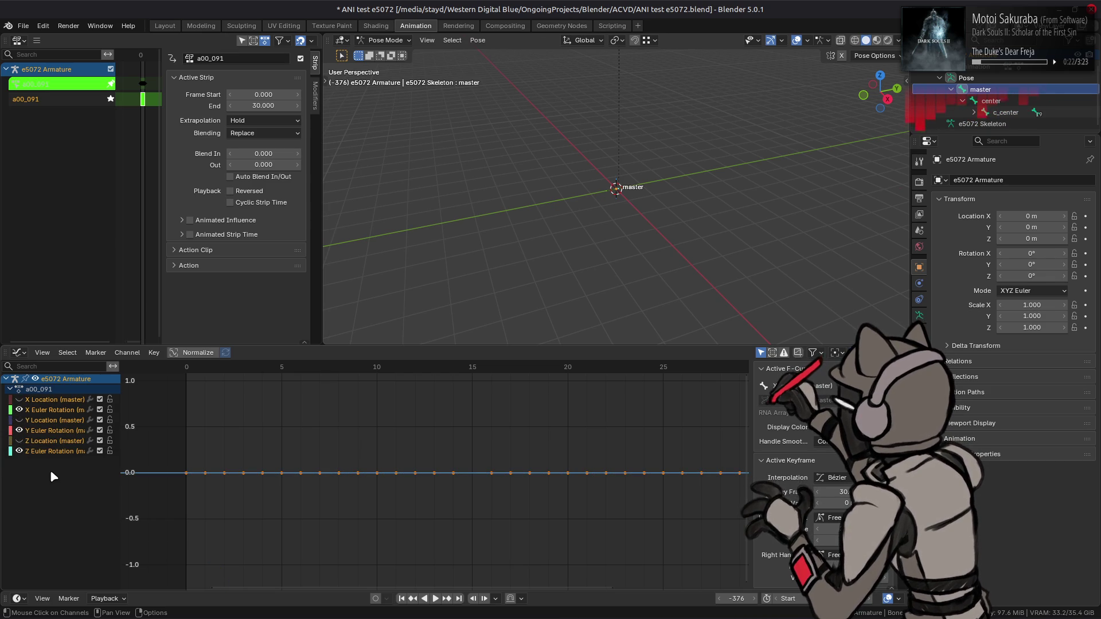
{"action": "left_click", "coordinate": [990, 100]}
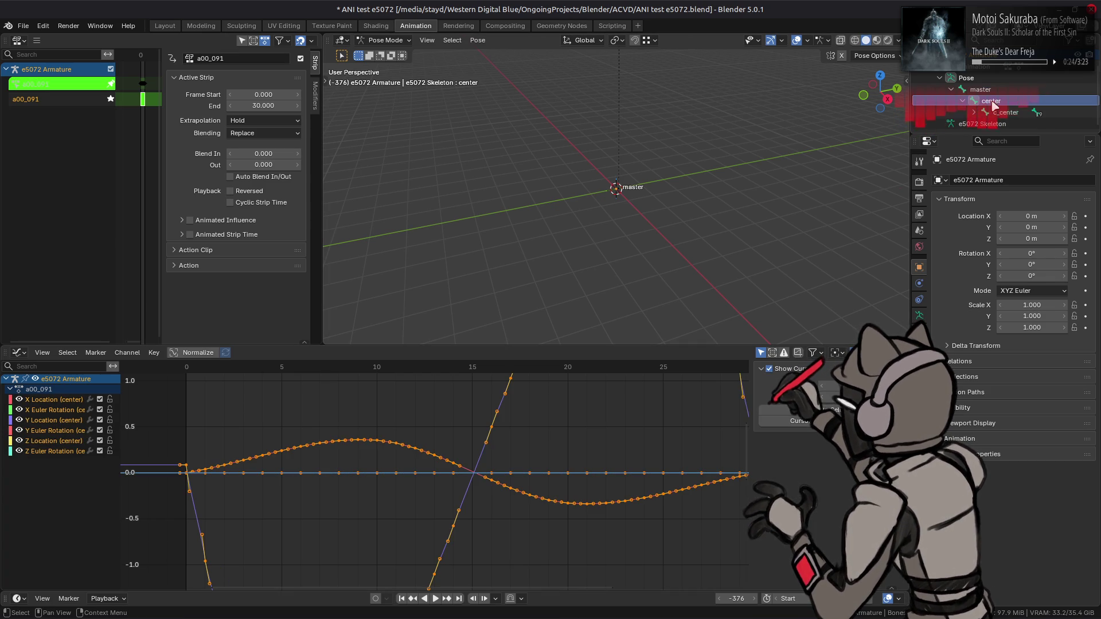
- Frame and zoom into the dip of the center bone's curves, then switch to child bone c_center
{"action": "key", "text": "Home"}
{"action": "middle_click_drag", "start_coordinate": [516, 517], "coordinate": [602, 388], "text": "ctrl"}
{"action": "mouse_move", "coordinate": [453, 471]}
{"action": "middle_mouse_down", "text": "ctrl"}
{"action": "mouse_move", "coordinate": [460, 497]}
{"action": "mouse_move", "coordinate": [486, 449]}
{"action": "middle_mouse_up", "text": "ctrl"}
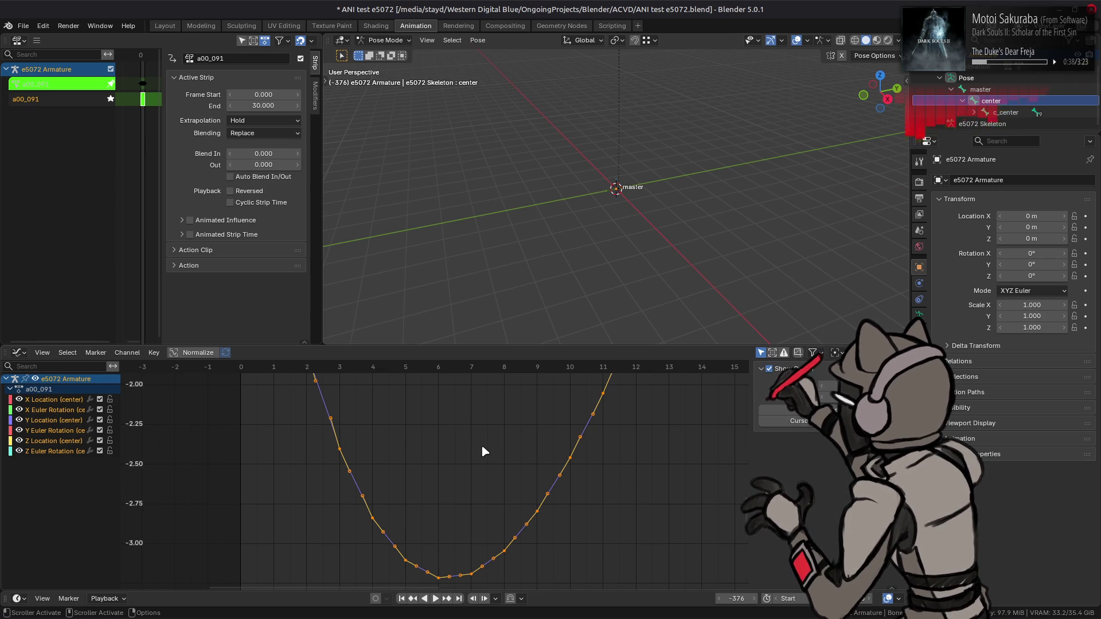
{"action": "mouse_move", "coordinate": [482, 449]}
{"action": "middle_mouse_down", "text": "ctrl"}
{"action": "mouse_move", "coordinate": [492, 385]}
{"action": "mouse_move", "coordinate": [605, 425]}
{"action": "mouse_move", "coordinate": [540, 463]}
{"action": "middle_mouse_up", "text": "ctrl"}
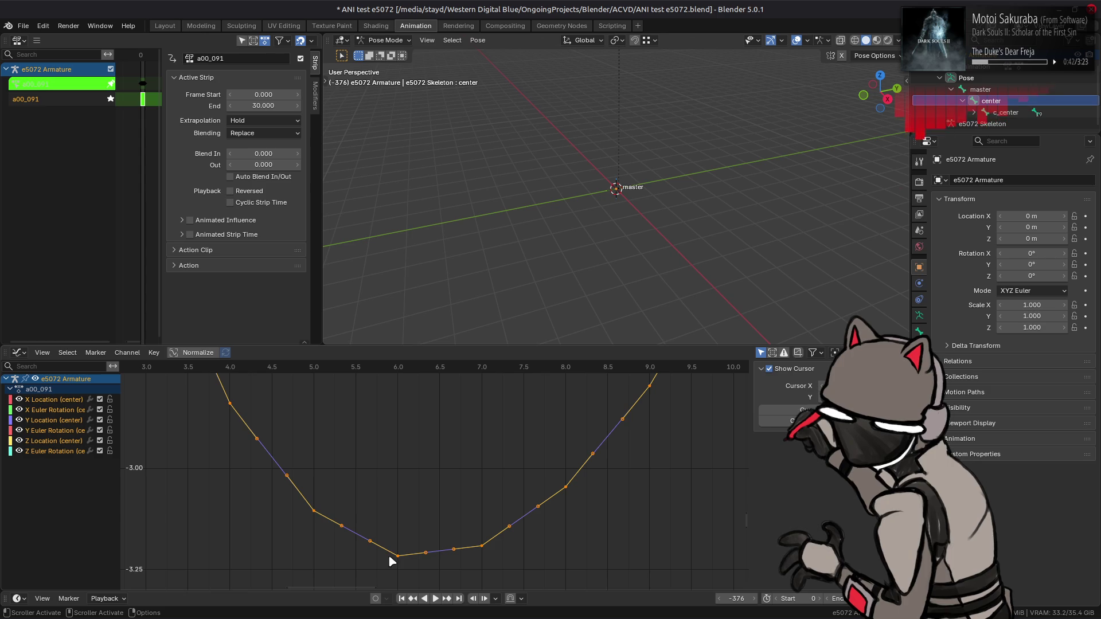
{"action": "mouse_move", "coordinate": [583, 438]}
{"action": "middle_mouse_down", "text": "ctrl"}
{"action": "mouse_move", "coordinate": [447, 420]}
{"action": "mouse_move", "coordinate": [407, 479]}
{"action": "mouse_move", "coordinate": [484, 464]}
{"action": "mouse_move", "coordinate": [429, 479]}
{"action": "middle_mouse_up", "text": "ctrl"}
{"action": "middle_click_drag", "start_coordinate": [560, 436], "coordinate": [456, 462]}
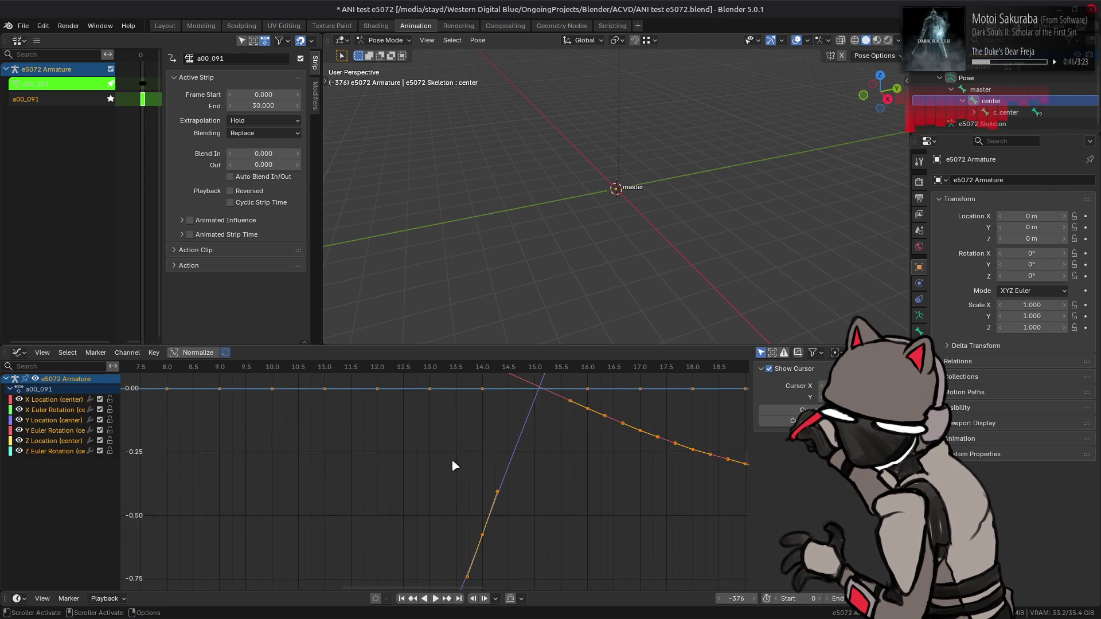
{"action": "mouse_move", "coordinate": [568, 430]}
{"action": "middle_mouse_down"}
{"action": "mouse_move", "coordinate": [448, 549]}
{"action": "mouse_move", "coordinate": [320, 459]}
{"action": "mouse_move", "coordinate": [533, 457]}
{"action": "mouse_move", "coordinate": [383, 575]}
{"action": "mouse_move", "coordinate": [401, 385]}
{"action": "mouse_move", "coordinate": [516, 387]}
{"action": "mouse_move", "coordinate": [493, 513]}
{"action": "mouse_move", "coordinate": [532, 393]}
{"action": "middle_mouse_up"}
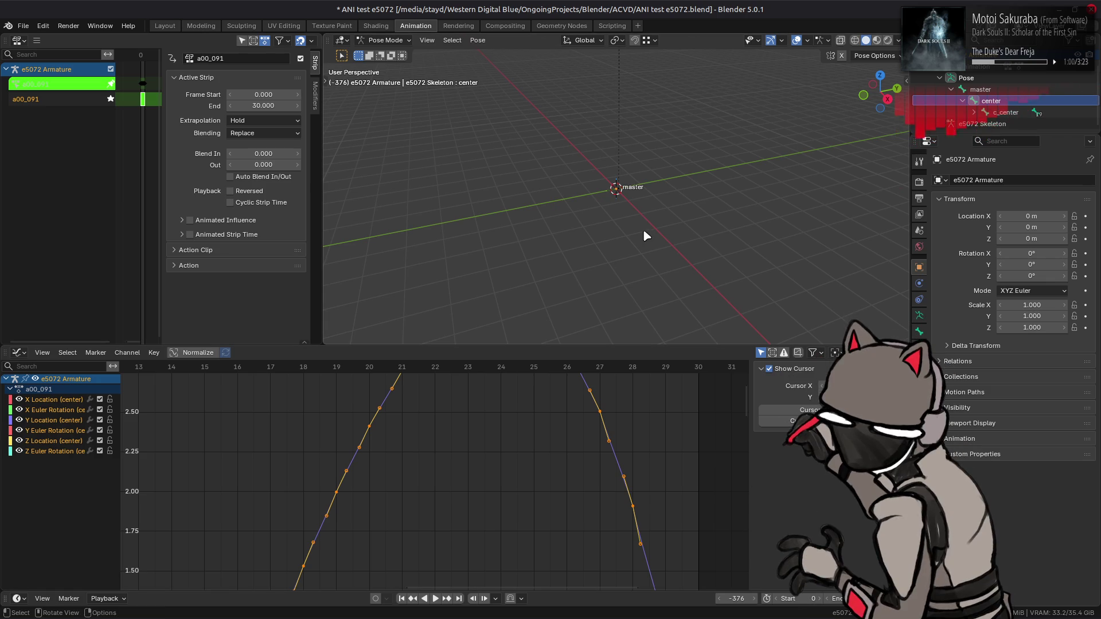
{"action": "key", "text": "bracketright"}
{"action": "scroll", "coordinate": [427, 437], "scroll_direction": "down", "scroll_amount": 14}
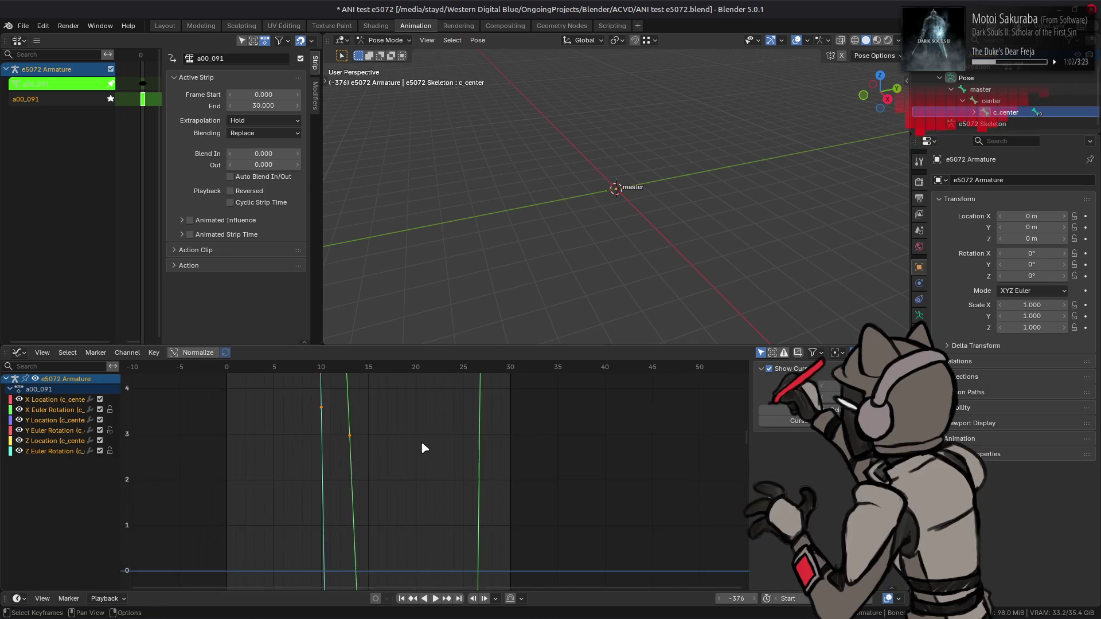
- Frame c_center's curves normalized to -1..1, then reveal and select all bones
{"action": "scroll", "coordinate": [429, 491], "scroll_direction": "down", "scroll_amount": 4}
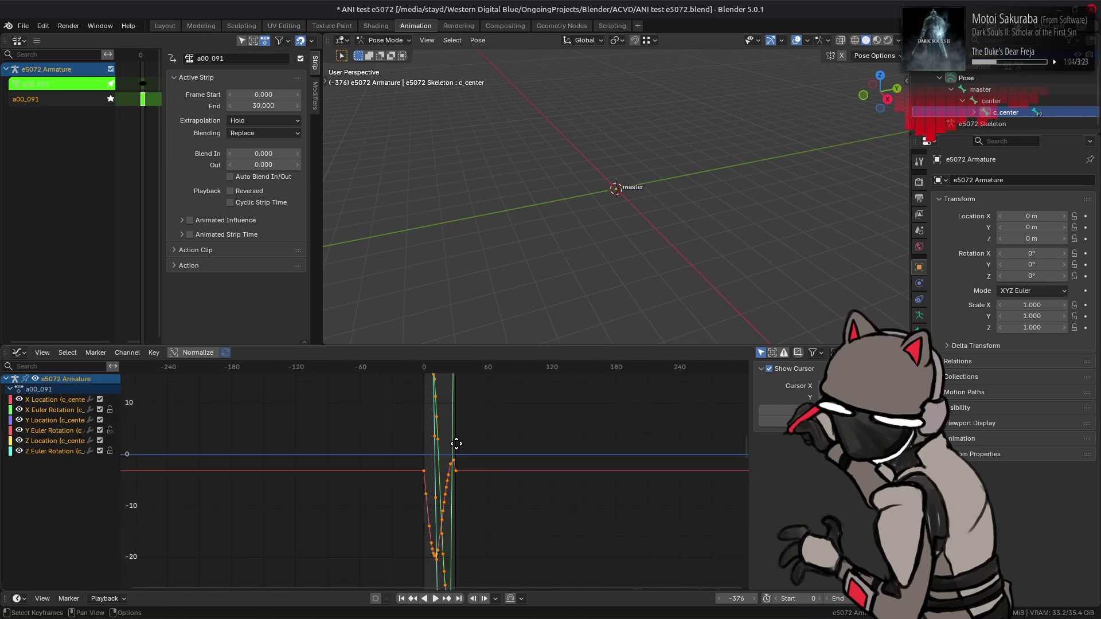
{"action": "key", "text": "Home"}
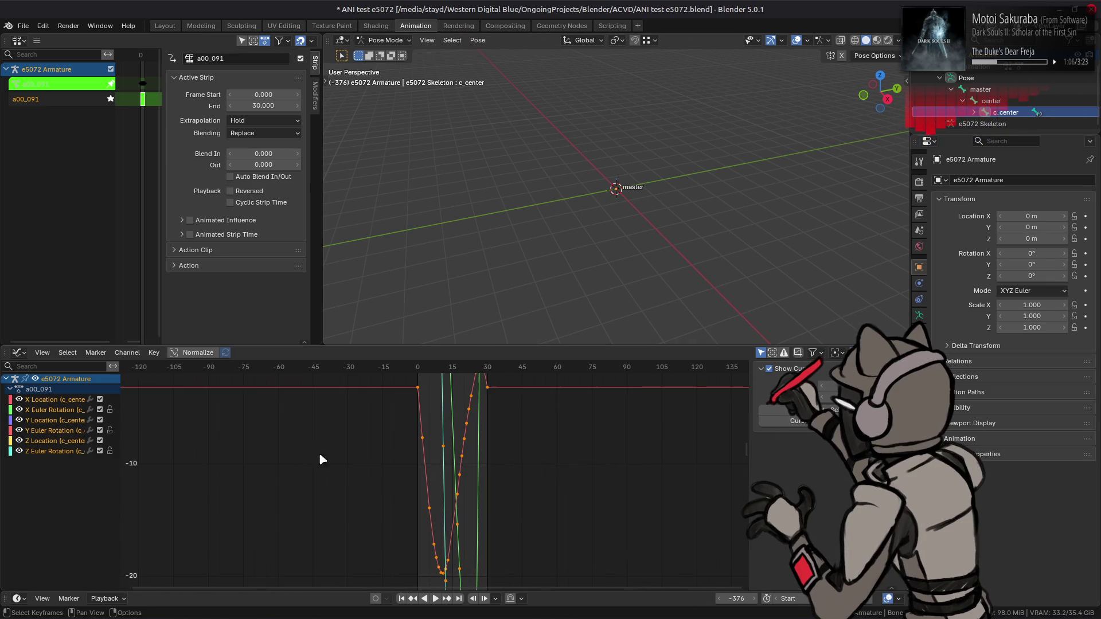
{"action": "left_click", "coordinate": [198, 352]}
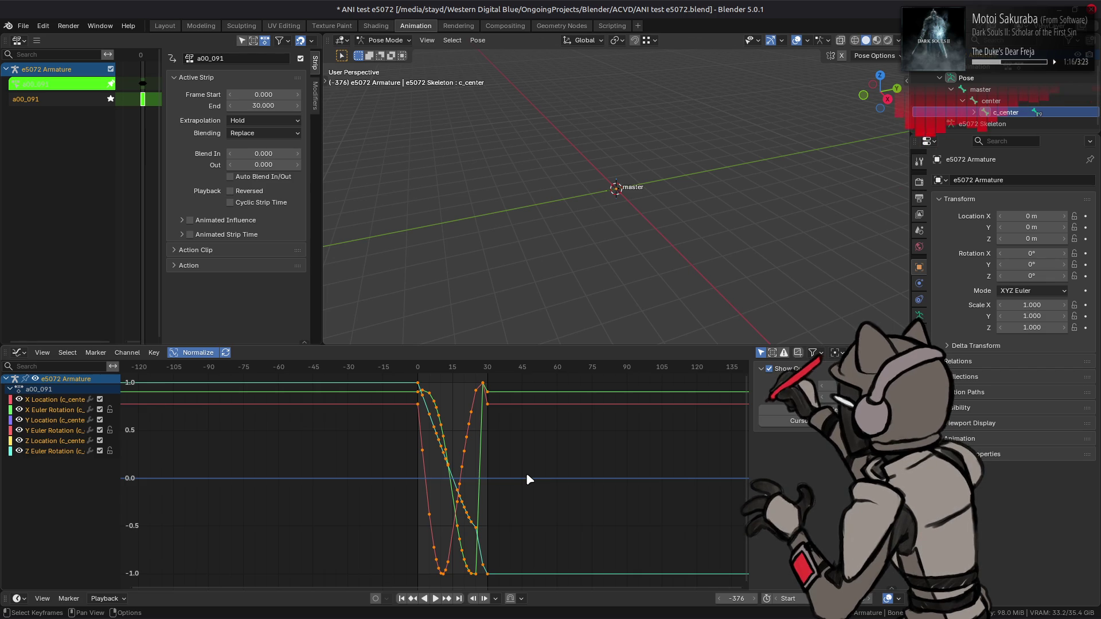
{"action": "key", "text": "alt+h"}
{"action": "key", "text": "KP_Decimal"}
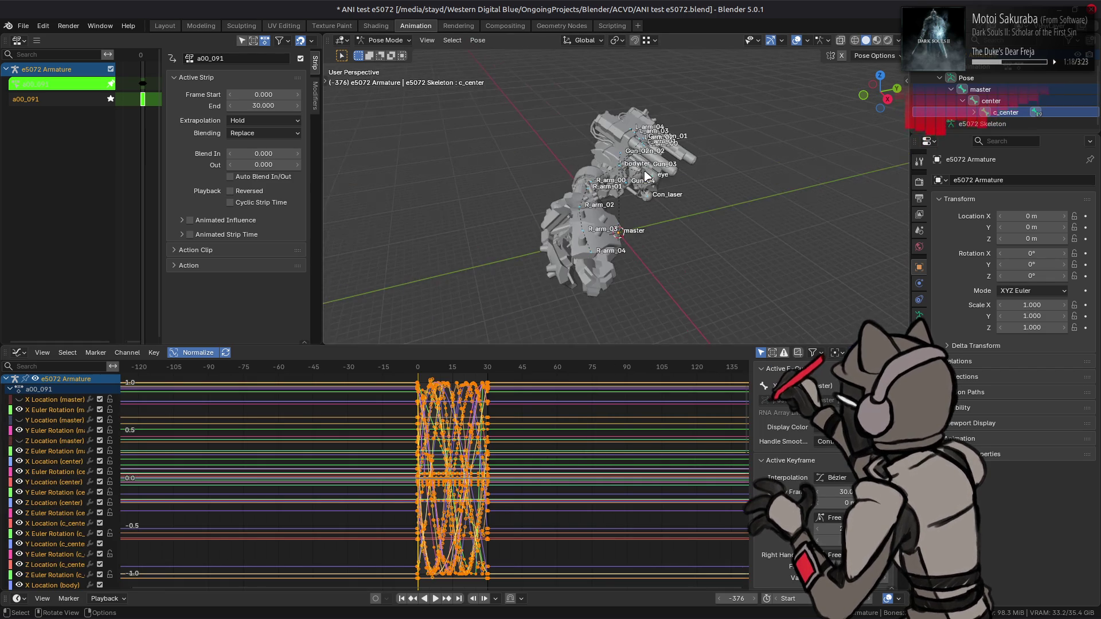
- Show only c_center's channels and turn off bones in the viewport overlays
{"action": "scroll", "coordinate": [646, 175], "scroll_direction": "up", "scroll_amount": 4}
{"action": "left_click", "coordinate": [920, 113]}
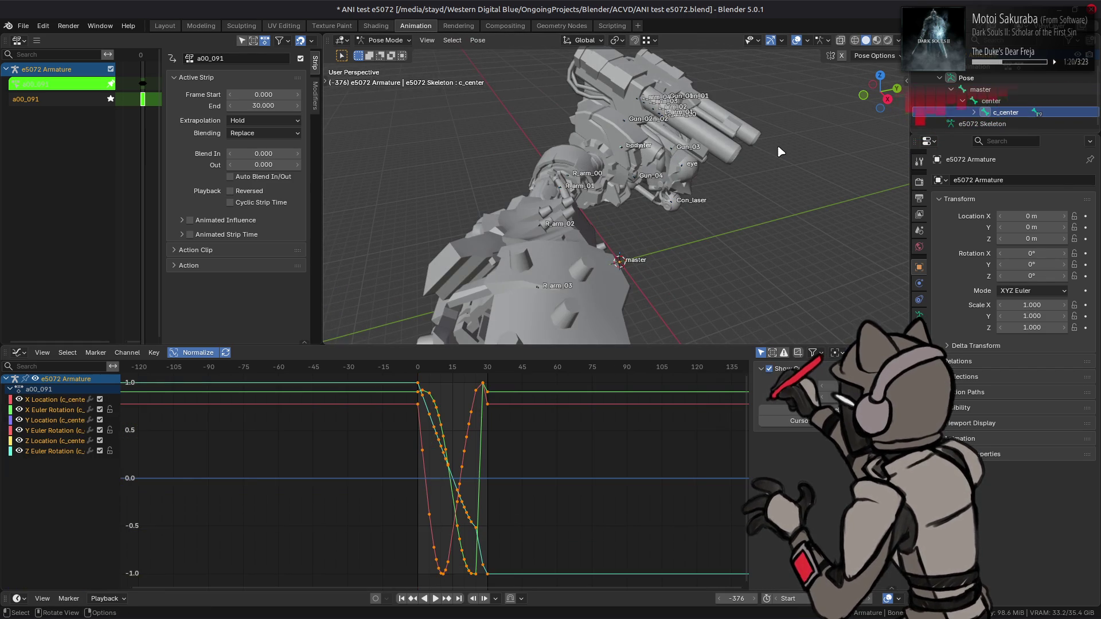
{"action": "scroll", "coordinate": [660, 183], "scroll_direction": "down", "scroll_amount": 4}
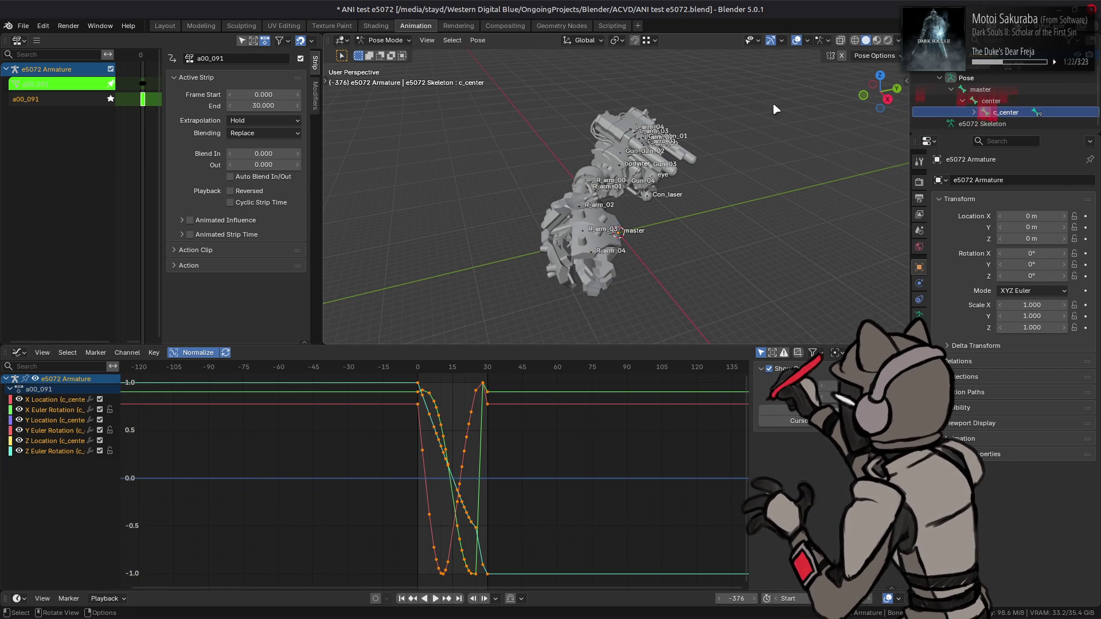
{"action": "left_click", "coordinate": [806, 41]}
{"action": "left_click", "coordinate": [827, 170]}
- Orbit around the robot and set the animation to frame 25
{"action": "mouse_move", "coordinate": [774, 172]}
{"action": "middle_mouse_down"}
{"action": "mouse_move", "coordinate": [745, 189]}
{"action": "mouse_move", "coordinate": [663, 190]}
{"action": "mouse_move", "coordinate": [800, 182]}
{"action": "middle_mouse_up"}
{"action": "middle_click_drag", "start_coordinate": [353, 200], "coordinate": [390, 244]}
{"action": "left_click", "coordinate": [401, 598]}
{"action": "left_click", "coordinate": [459, 599]}
{"action": "mouse_move", "coordinate": [642, 230]}
{"action": "middle_mouse_down"}
{"action": "mouse_move", "coordinate": [662, 212]}
{"action": "mouse_move", "coordinate": [625, 241]}
{"action": "middle_mouse_up"}
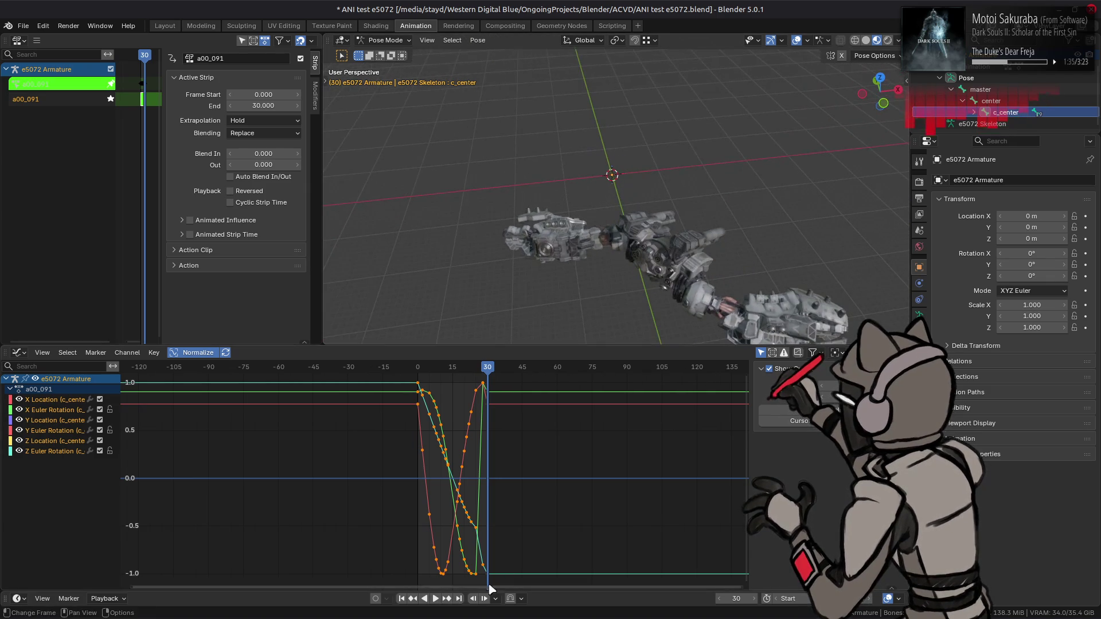
{"action": "left_click", "coordinate": [720, 598]}
{"action": "left_click", "coordinate": [720, 599]}
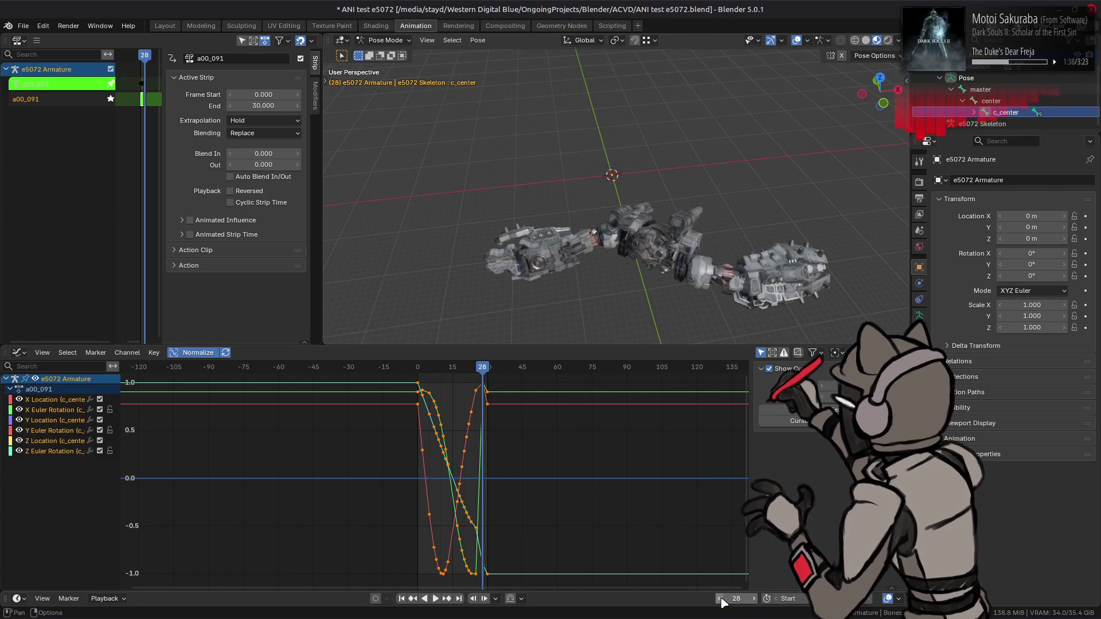
{"action": "left_click", "coordinate": [721, 598]}
{"action": "left_click", "coordinate": [721, 598]}
{"action": "left_click", "coordinate": [720, 599]}
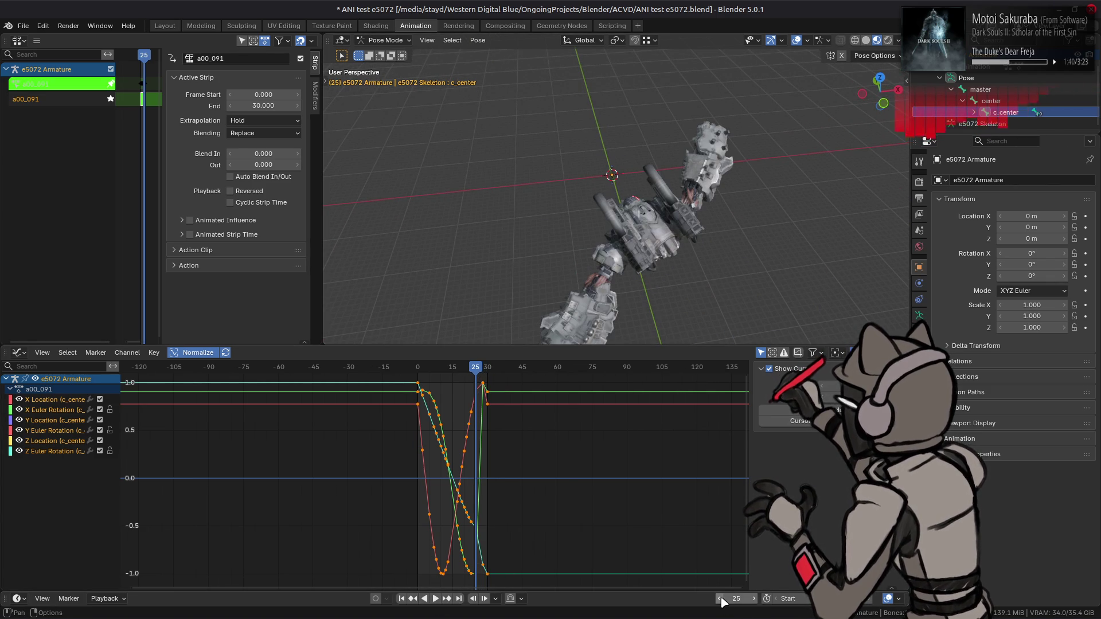
- Select keyframes near frame 25 and turn Normalize off to show real values
{"action": "scroll", "coordinate": [495, 394], "scroll_direction": "up", "scroll_amount": 4}
{"action": "scroll", "coordinate": [479, 460], "scroll_direction": "down", "scroll_amount": 5, "text": "shift"}
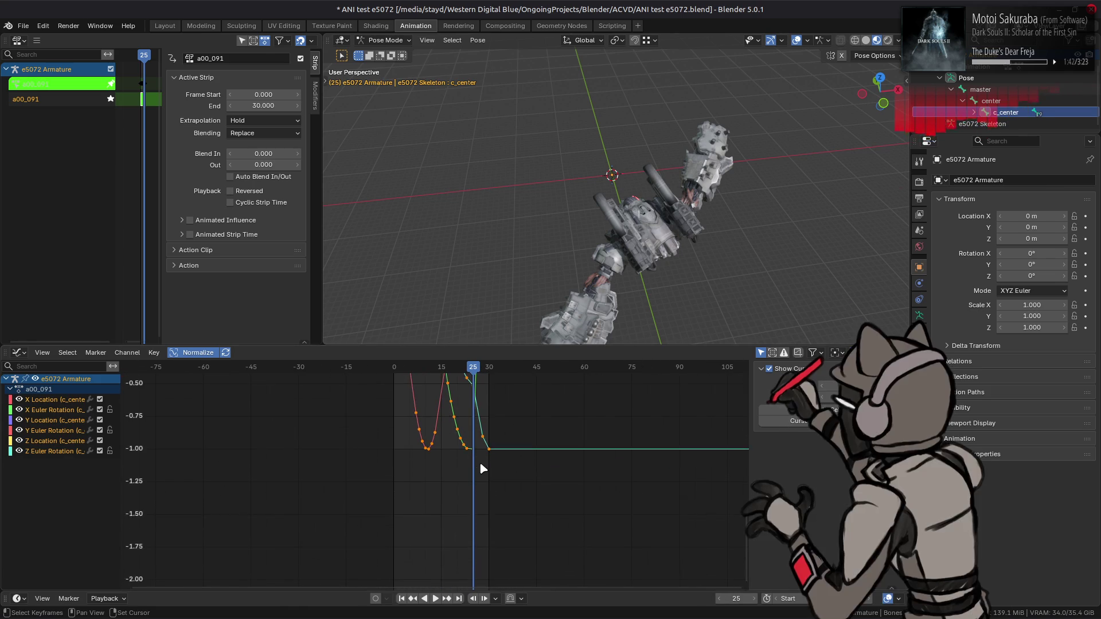
{"action": "scroll", "coordinate": [447, 511], "scroll_direction": "up", "scroll_amount": 3}
{"action": "left_click_drag", "start_coordinate": [477, 561], "coordinate": [459, 528]}
{"action": "mouse_move", "coordinate": [487, 447]}
{"action": "middle_mouse_down"}
{"action": "mouse_move", "coordinate": [494, 474]}
{"action": "mouse_move", "coordinate": [494, 431]}
{"action": "middle_mouse_up"}
{"action": "left_click", "coordinate": [199, 353]}
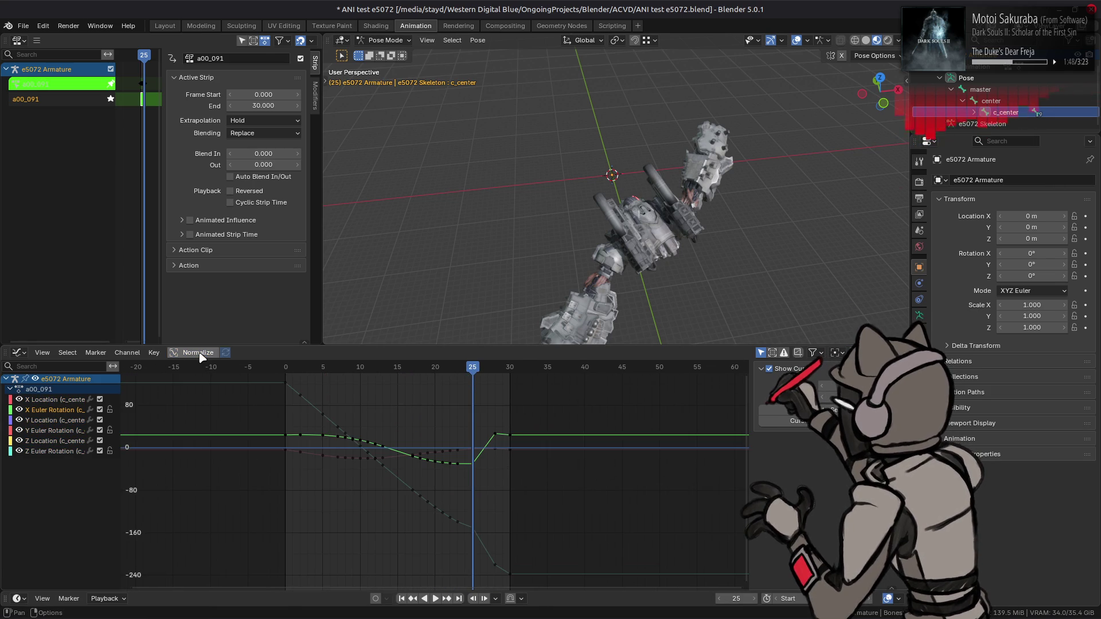
- Toggle Normalize on and back off, frame the curves, and select the frame-28 keyframe
{"action": "middle_click_drag", "start_coordinate": [427, 431], "coordinate": [435, 439]}
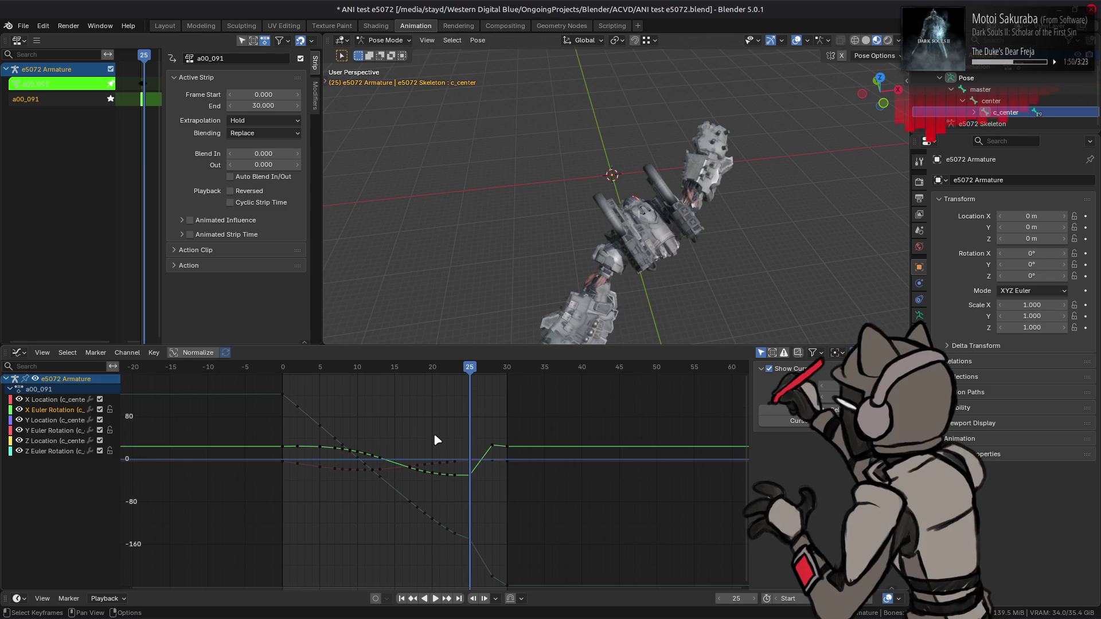
{"action": "left_click", "coordinate": [206, 353]}
{"action": "left_click", "coordinate": [206, 353]}
{"action": "scroll", "coordinate": [462, 457], "scroll_direction": "up", "scroll_amount": 2}
{"action": "middle_click_drag", "start_coordinate": [483, 437], "coordinate": [468, 468]}
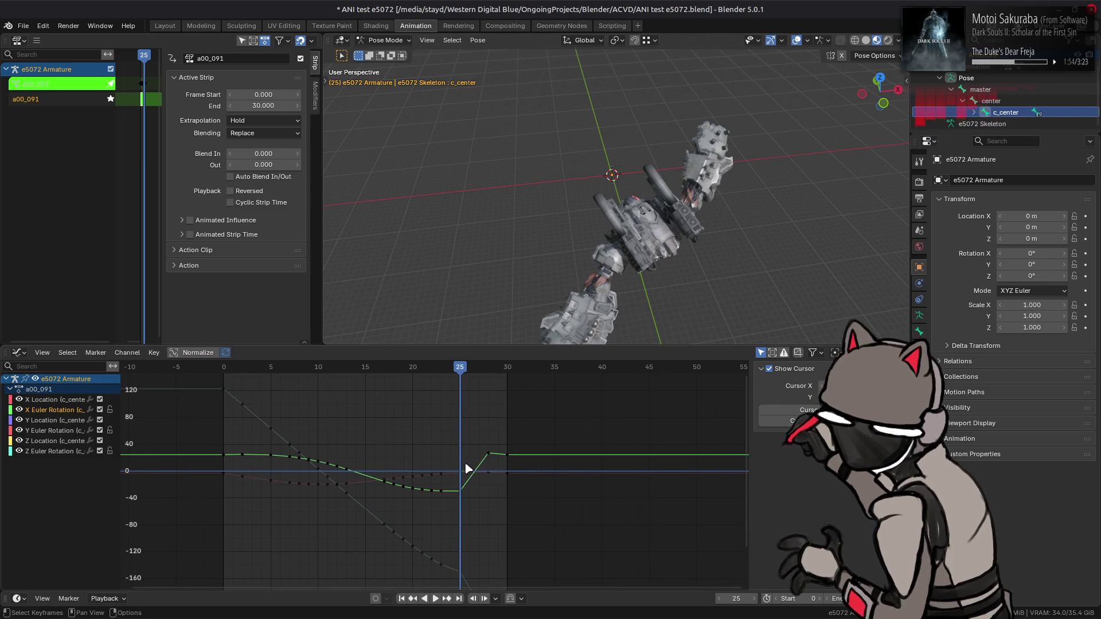
{"action": "scroll", "coordinate": [467, 469], "scroll_direction": "up", "scroll_amount": 1}
{"action": "scroll", "coordinate": [470, 476], "scroll_direction": "up", "scroll_amount": 1}
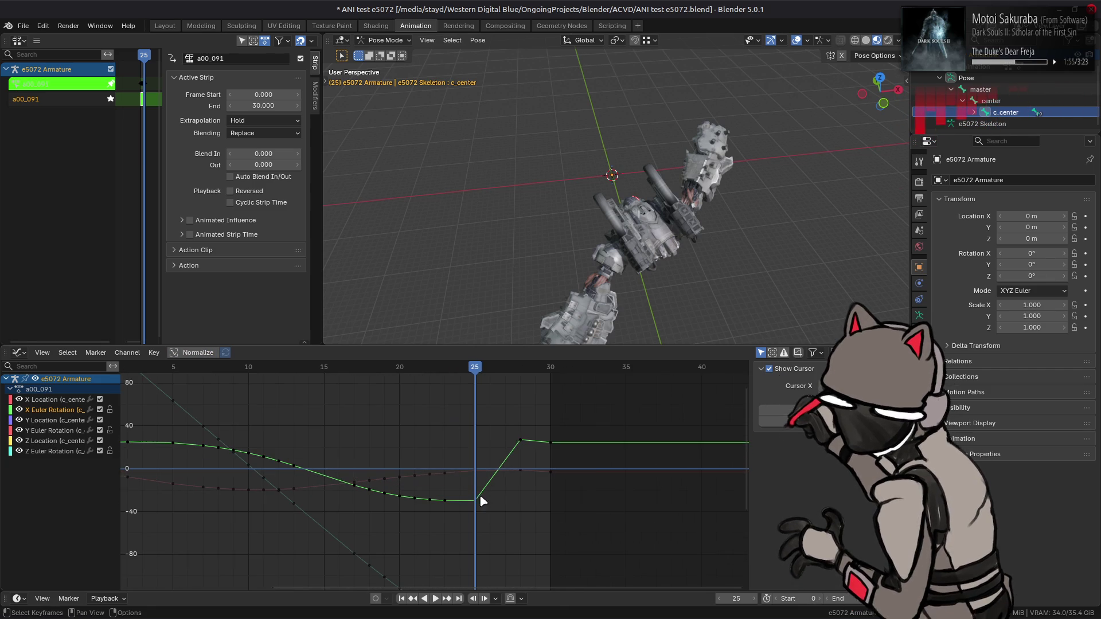
{"action": "left_click", "coordinate": [520, 440]}
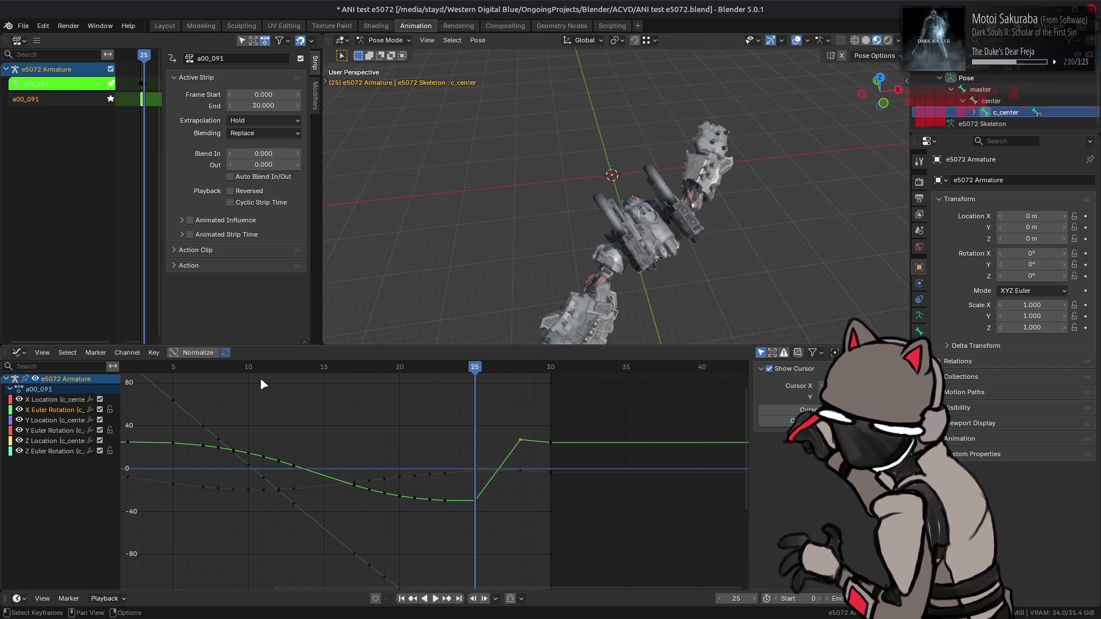
- Single out the X Euler Rotation curve, select its frame-28 key, and edit its Value
{"action": "left_click", "coordinate": [49, 431]}
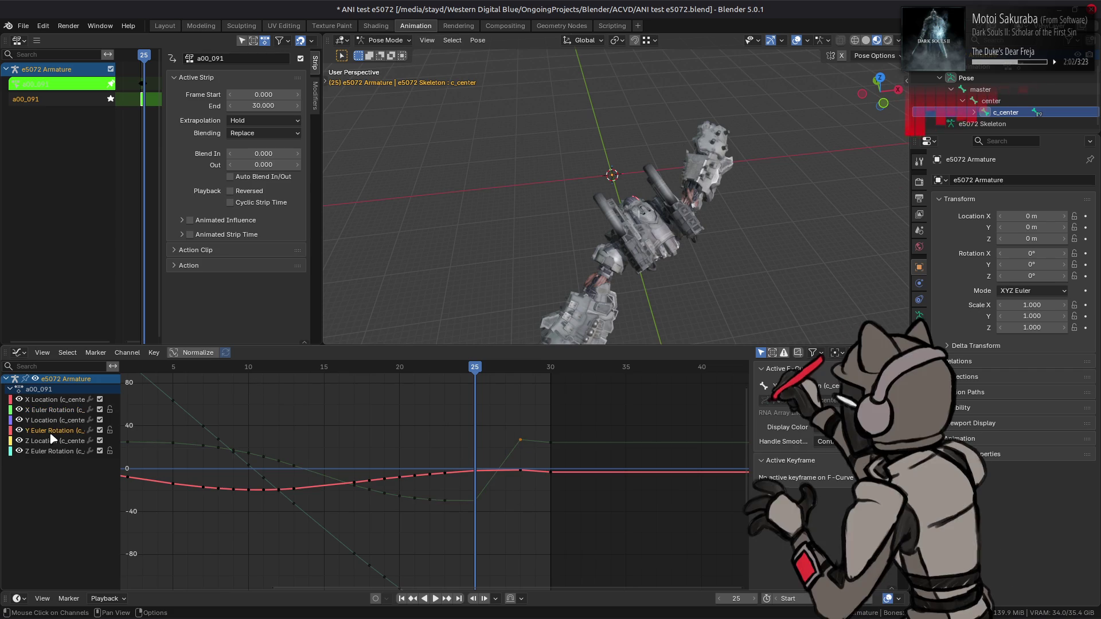
{"action": "left_click", "coordinate": [54, 453]}
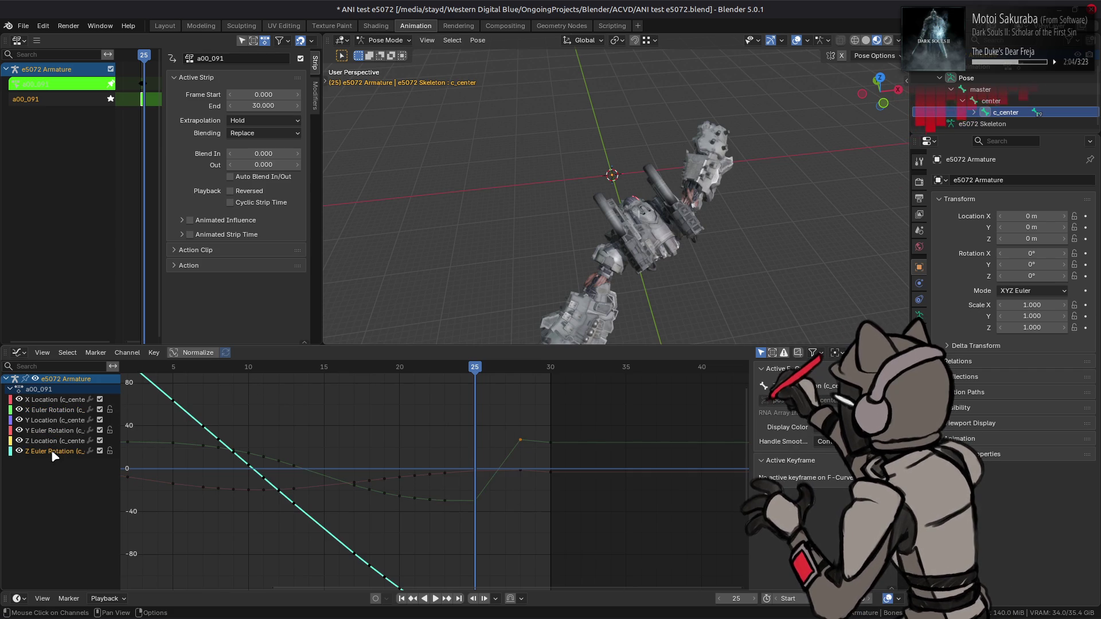
{"action": "left_click", "coordinate": [58, 420]}
{"action": "left_click", "coordinate": [57, 410]}
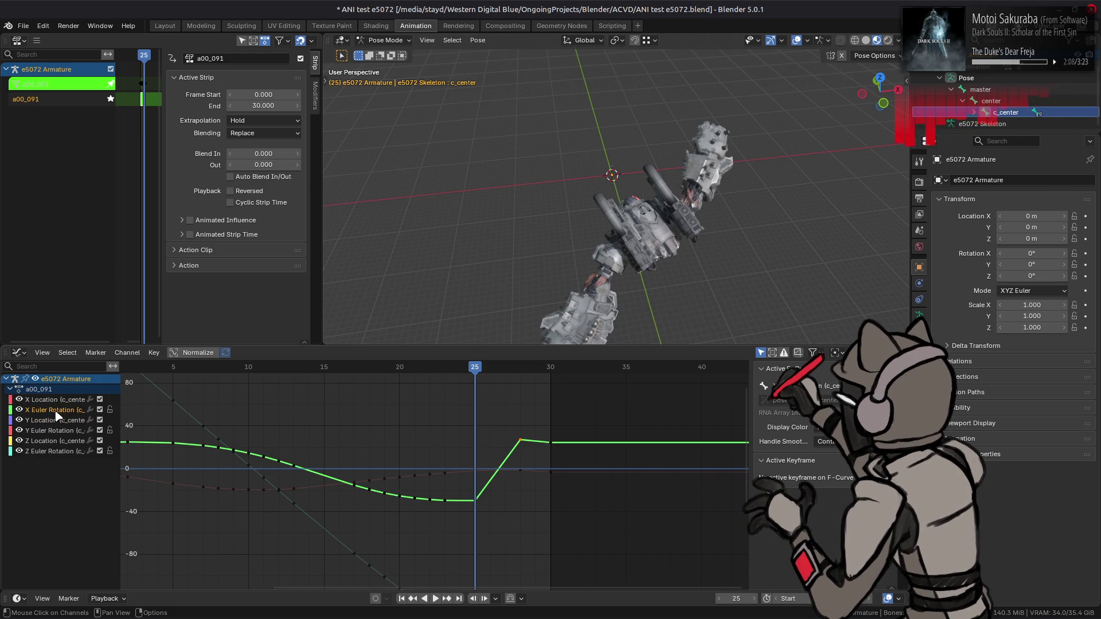
{"action": "left_click", "coordinate": [520, 440]}
{"action": "left_click", "coordinate": [821, 503]}
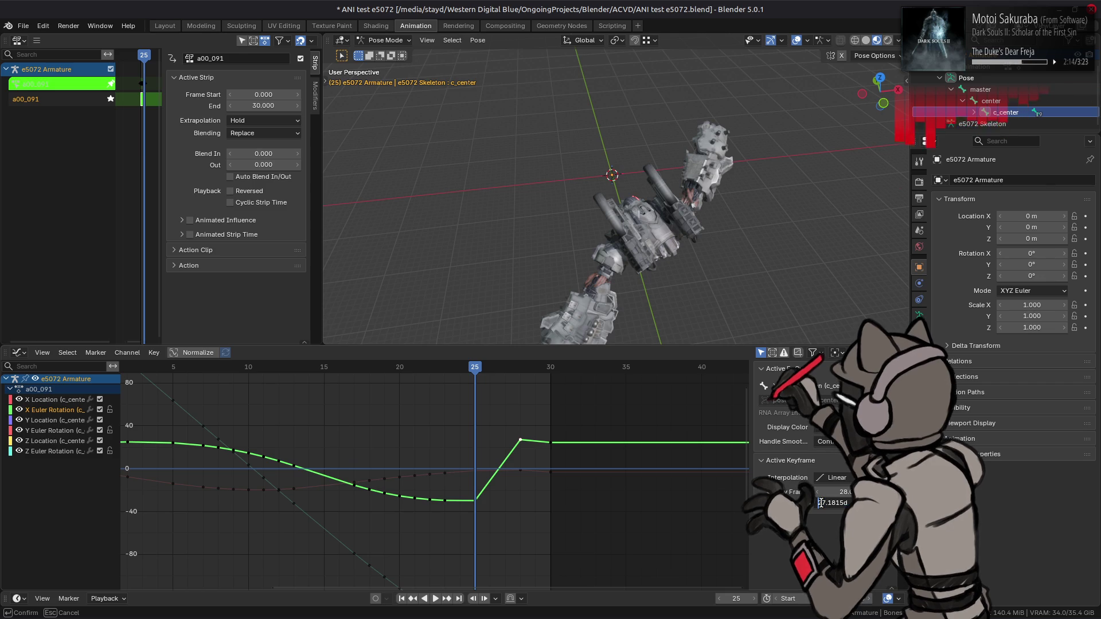
- Negate the frame-28 X rotation value, then undo it back to 27.2°
{"action": "type", "text": "-"}
{"action": "key", "text": "Return"}
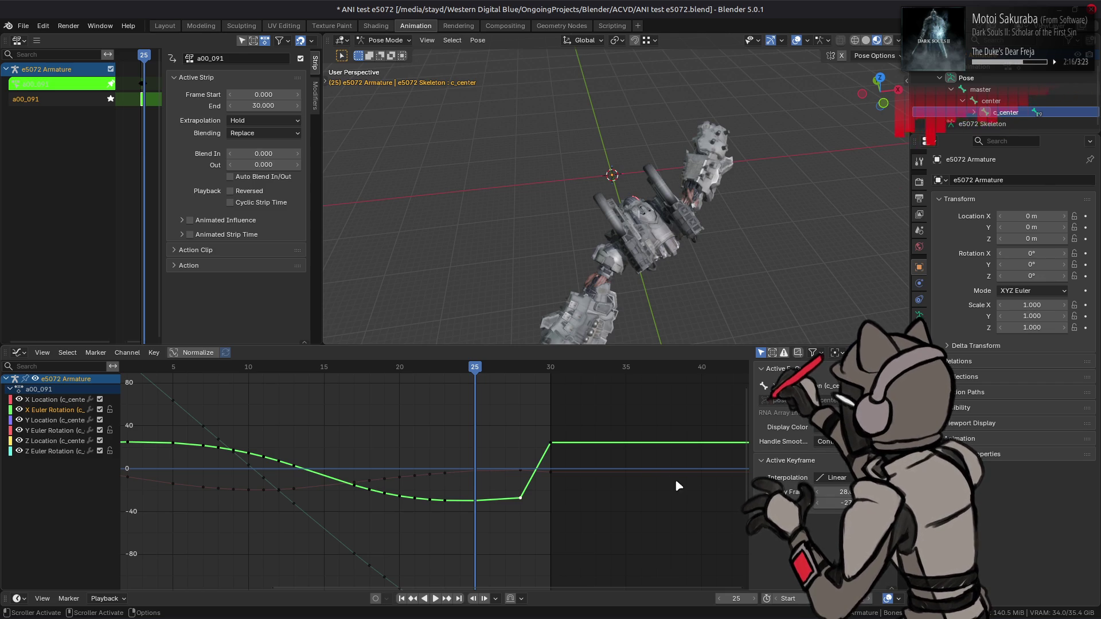
{"action": "mouse_move", "coordinate": [629, 467]}
{"action": "middle_mouse_down"}
{"action": "mouse_move", "coordinate": [600, 410]}
{"action": "mouse_move", "coordinate": [591, 476]}
{"action": "mouse_move", "coordinate": [599, 461]}
{"action": "mouse_move", "coordinate": [652, 479]}
{"action": "mouse_move", "coordinate": [744, 482]}
{"action": "middle_mouse_up"}
{"action": "key", "text": "ctrl+z"}
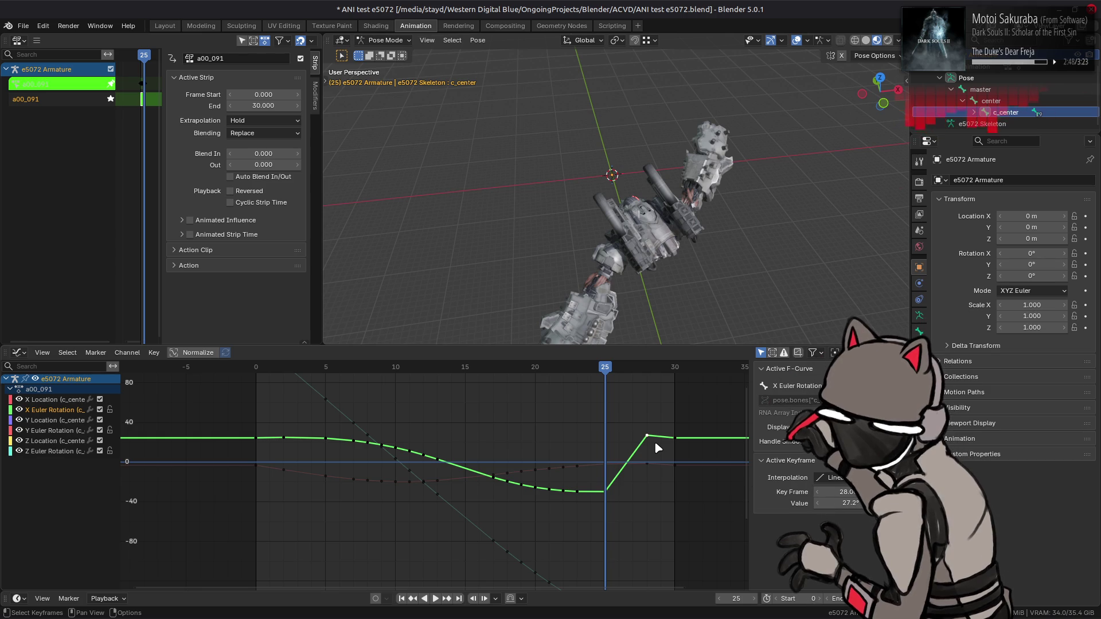
- Pan the graph and select all keyframes on the curves for an interpolation change
{"action": "middle_click_drag", "start_coordinate": [629, 447], "coordinate": [484, 452]}
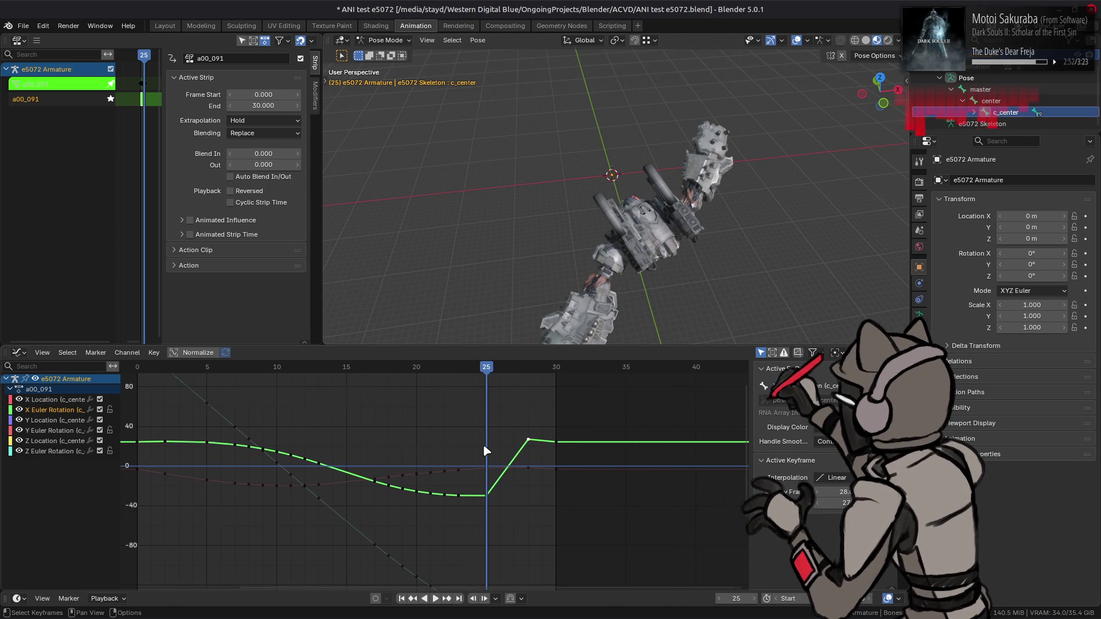
{"action": "scroll", "coordinate": [485, 451], "scroll_direction": "up", "scroll_amount": 5}
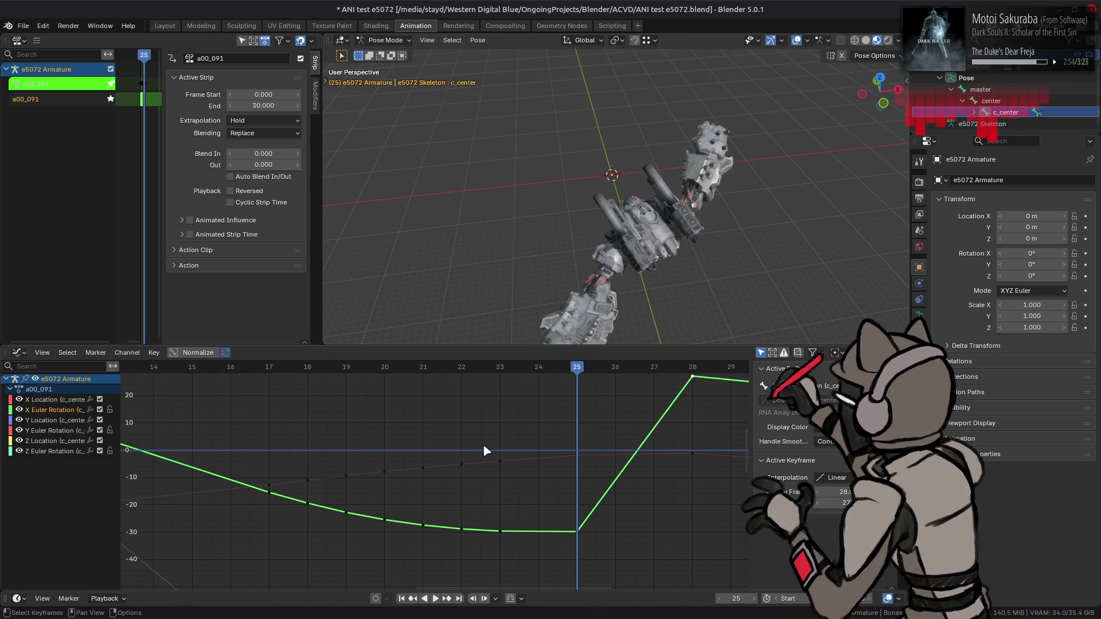
{"action": "middle_click_drag", "start_coordinate": [525, 450], "coordinate": [466, 477]}
{"action": "scroll", "coordinate": [466, 477], "scroll_direction": "down", "scroll_amount": 1}
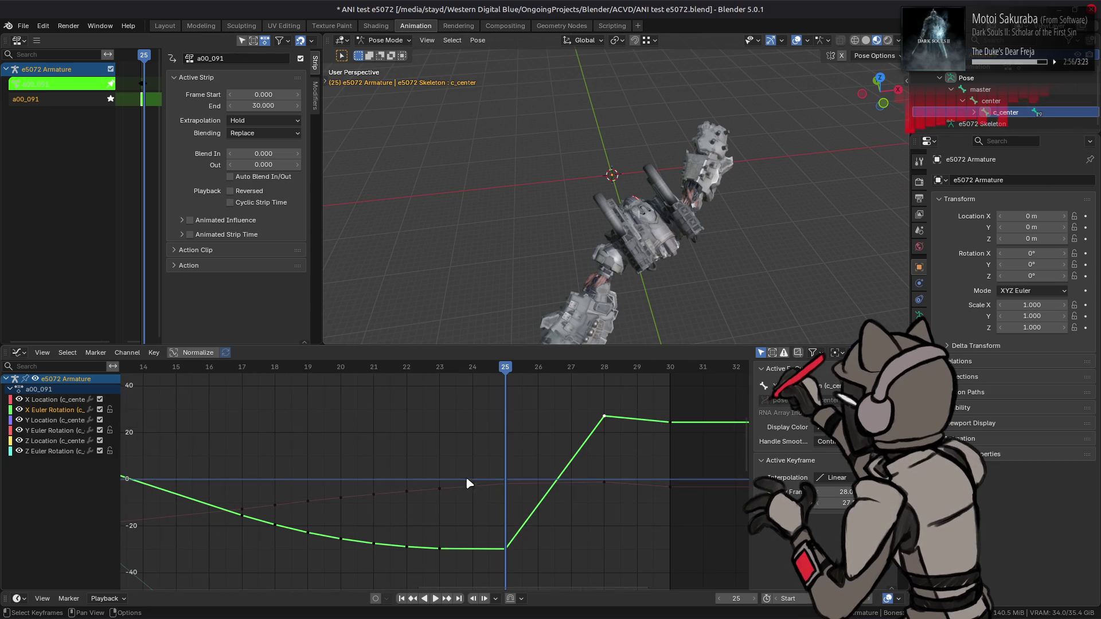
{"action": "key", "text": "a"}
{"action": "left_click", "coordinate": [580, 414]}
{"action": "key", "text": "a"}
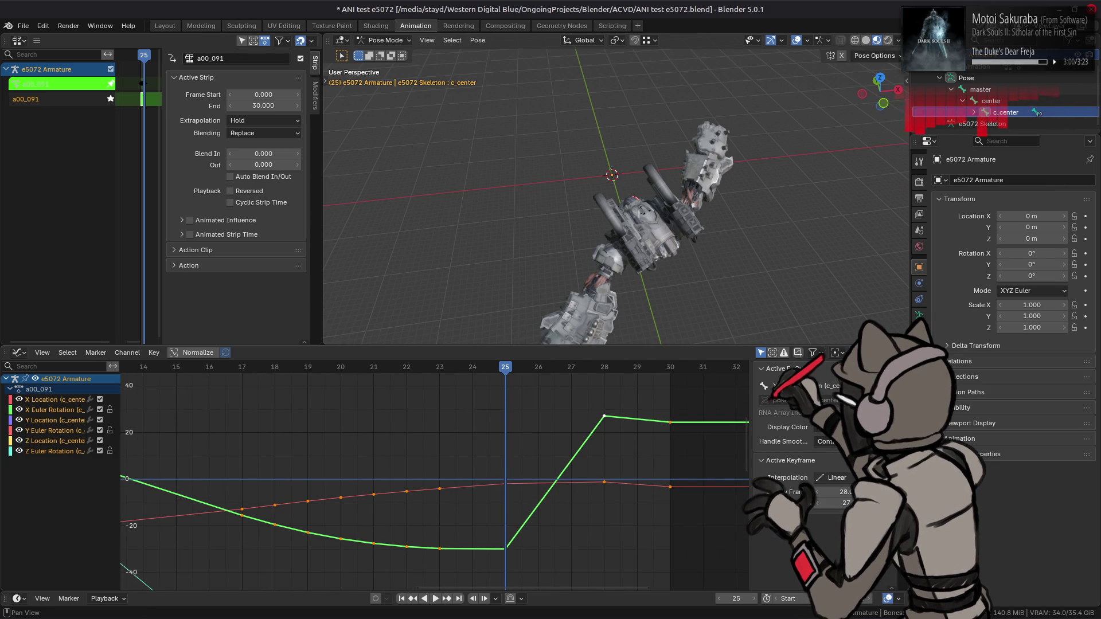
{"action": "left_click", "coordinate": [832, 478]}
- Switch the selected keys to Bézier interpolation, comparing with linear via undo and redo
{"action": "left_click", "coordinate": [659, 534]}
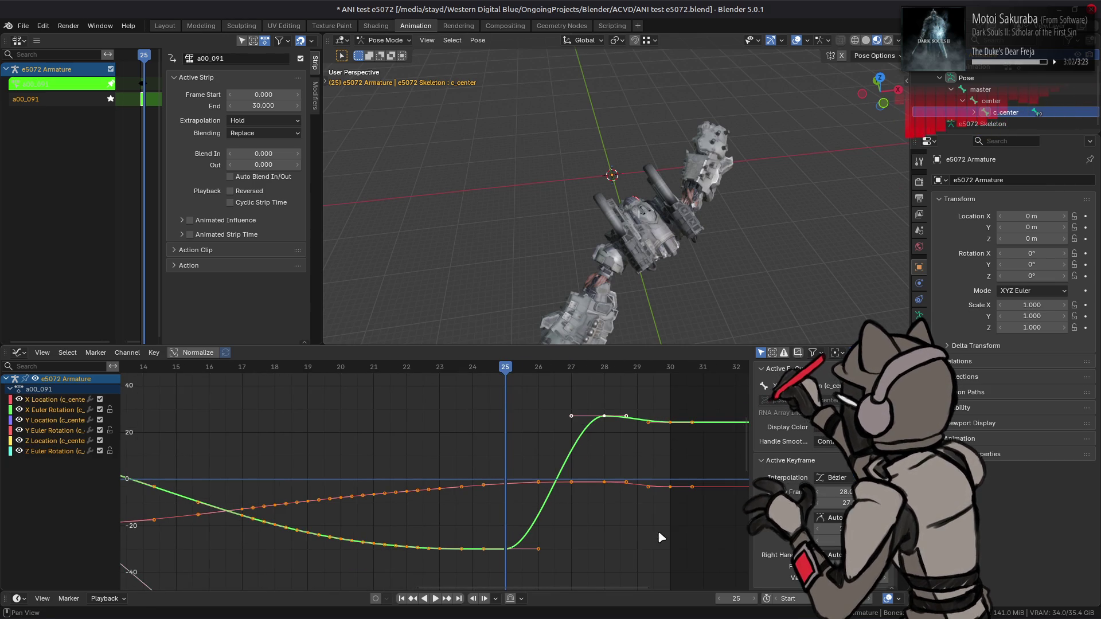
{"action": "key", "text": "ctrl+z"}
{"action": "key", "text": "ctrl+shift+z"}
{"action": "key", "text": "ctrl+z"}
{"action": "key", "text": "ctrl+shift+z"}
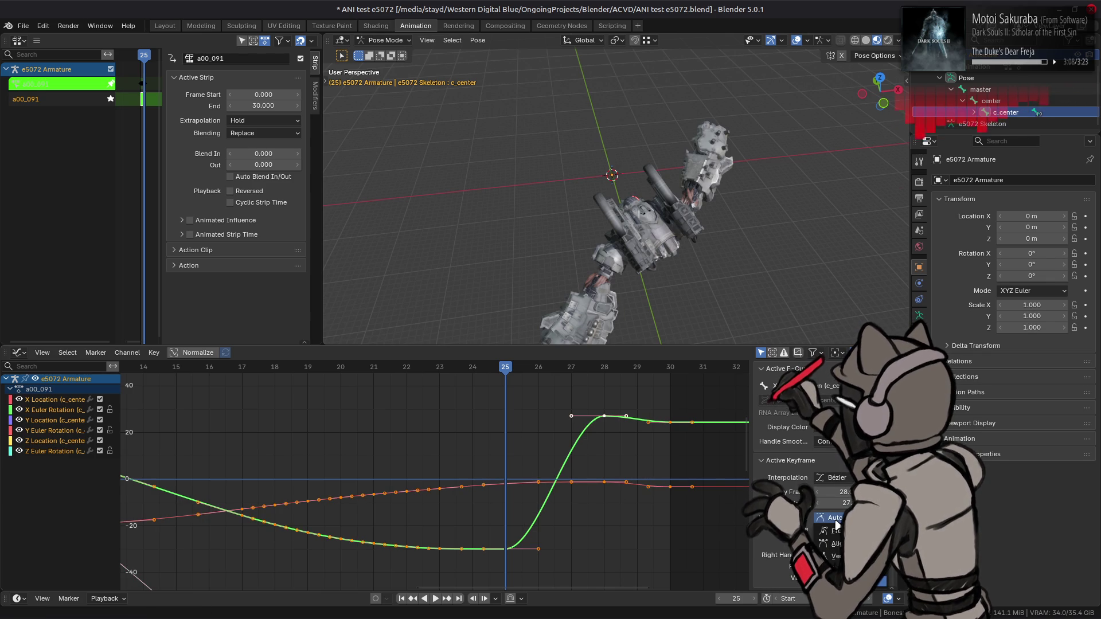
- Try Aligned and Auto handle types, undo, and list every bone's channels in the graph
{"action": "left_click", "coordinate": [834, 543]}
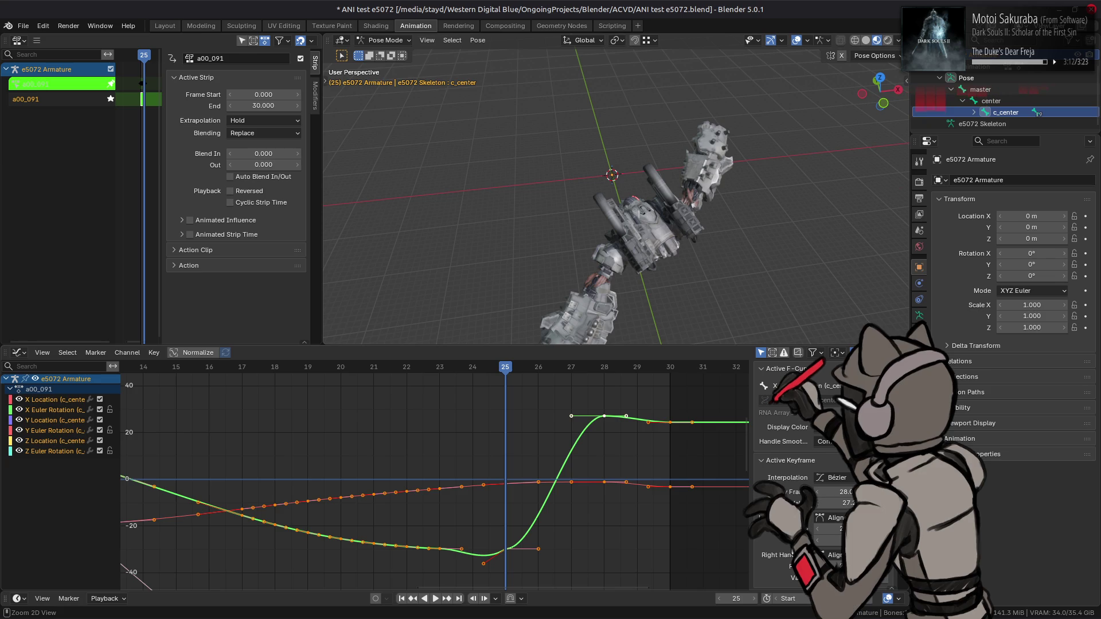
{"action": "left_click", "coordinate": [831, 518]}
{"action": "left_click", "coordinate": [831, 504]}
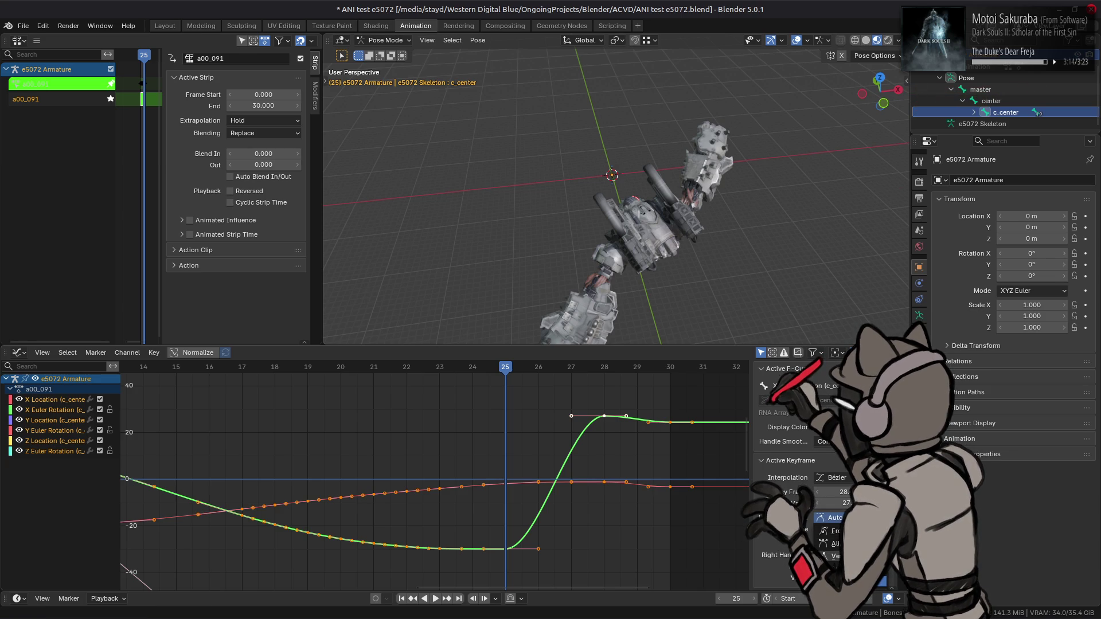
{"action": "left_click", "coordinate": [834, 544]}
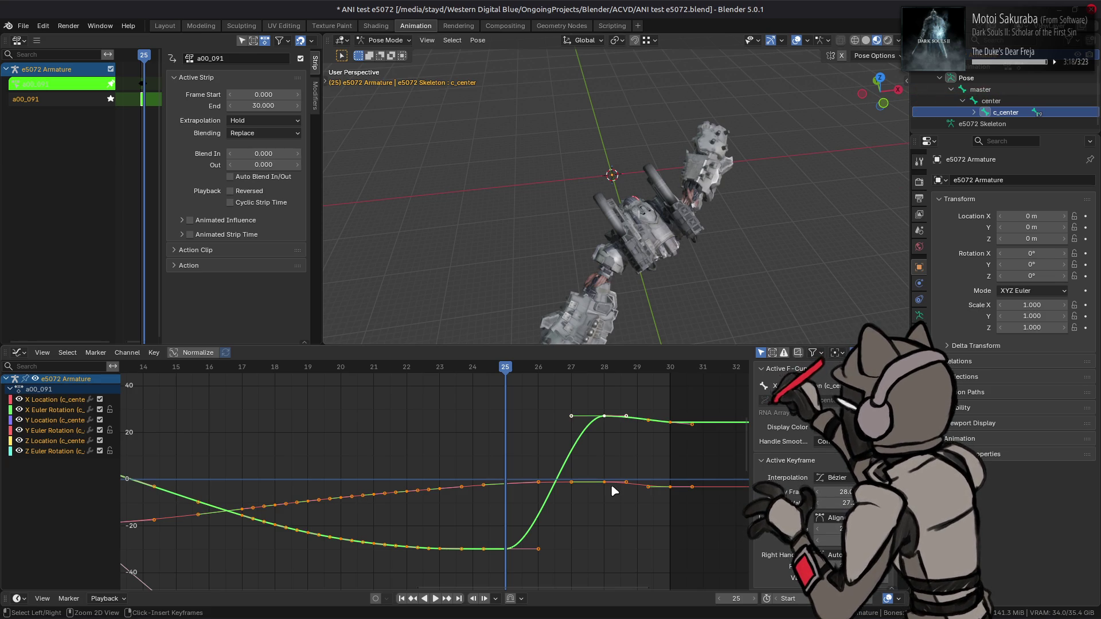
{"action": "key", "text": "ctrl+z"}
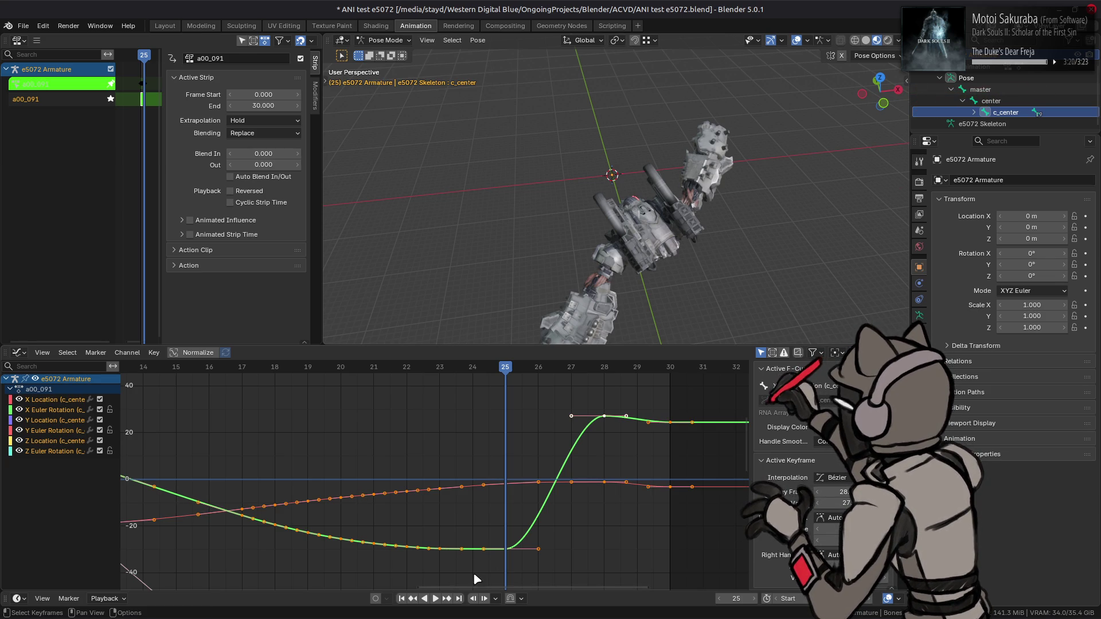
{"action": "key", "text": "ctrl+z"}
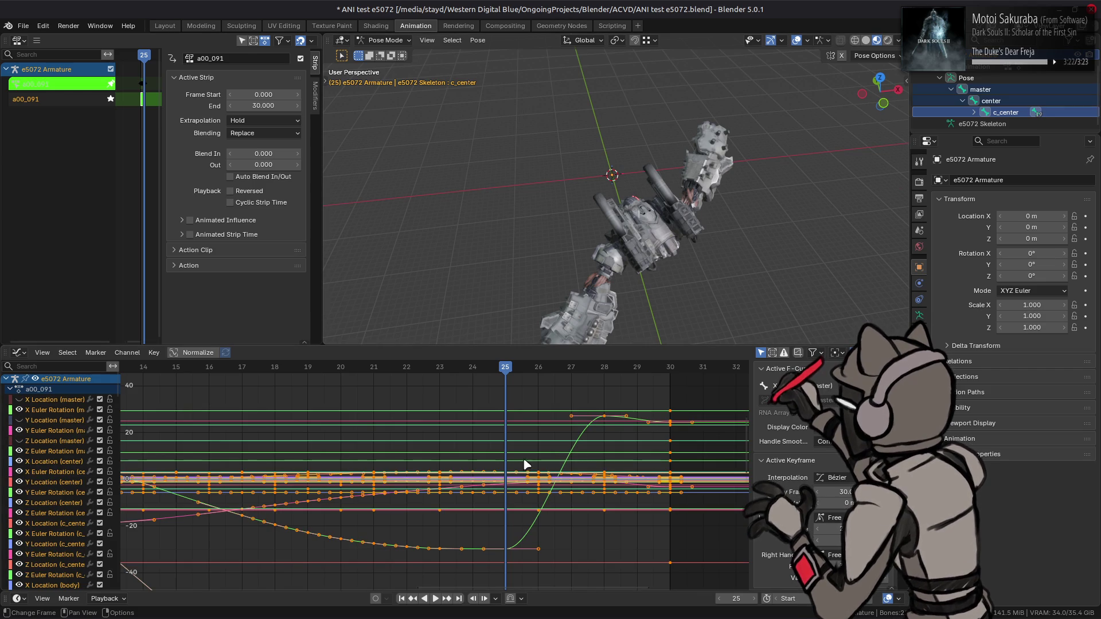
- Change the a00_091 keyframe interpolation, loop-play the e5072 animation, then check the recent blend files
{"action": "left_click", "coordinate": [831, 478]}
{"action": "left_click", "coordinate": [666, 528]}
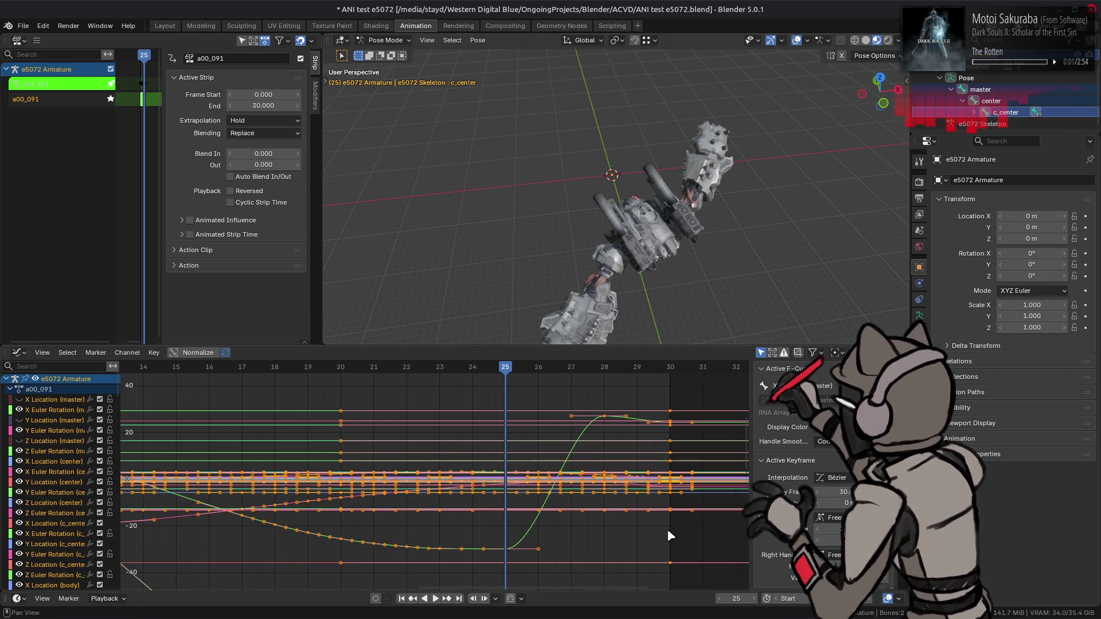
{"action": "left_click", "coordinate": [435, 598]}
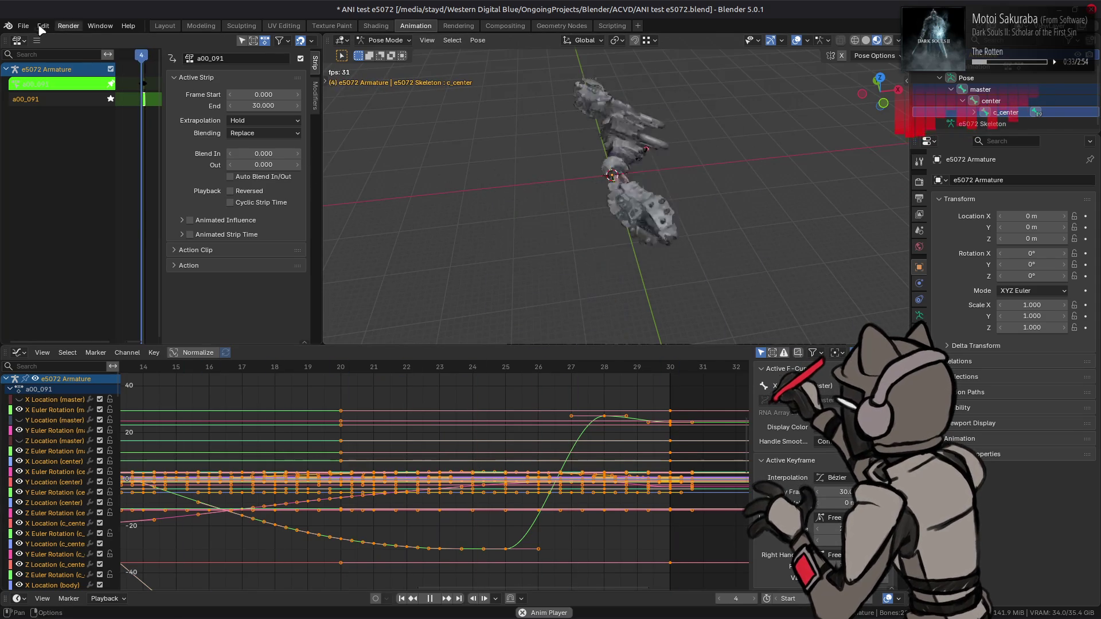
{"action": "left_click", "coordinate": [23, 26]}
{"action": "mouse_move", "coordinate": [51, 63]}
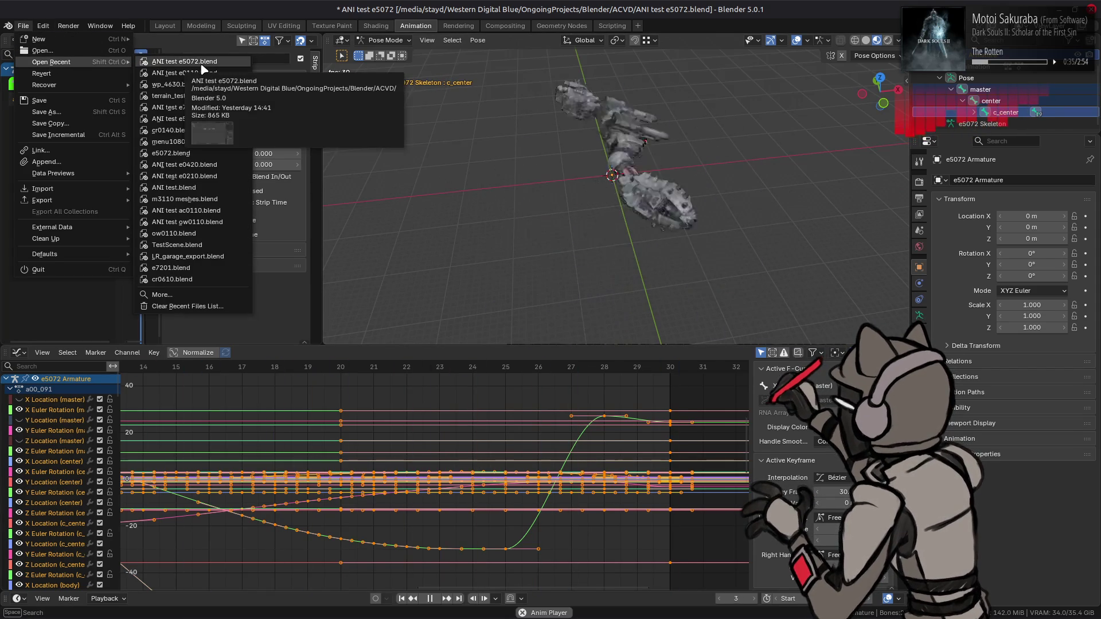
- Discard unsaved changes and open m10_04 new3.blend from Blender/DS2/Maps/m10_04
{"action": "left_click", "coordinate": [203, 101]}
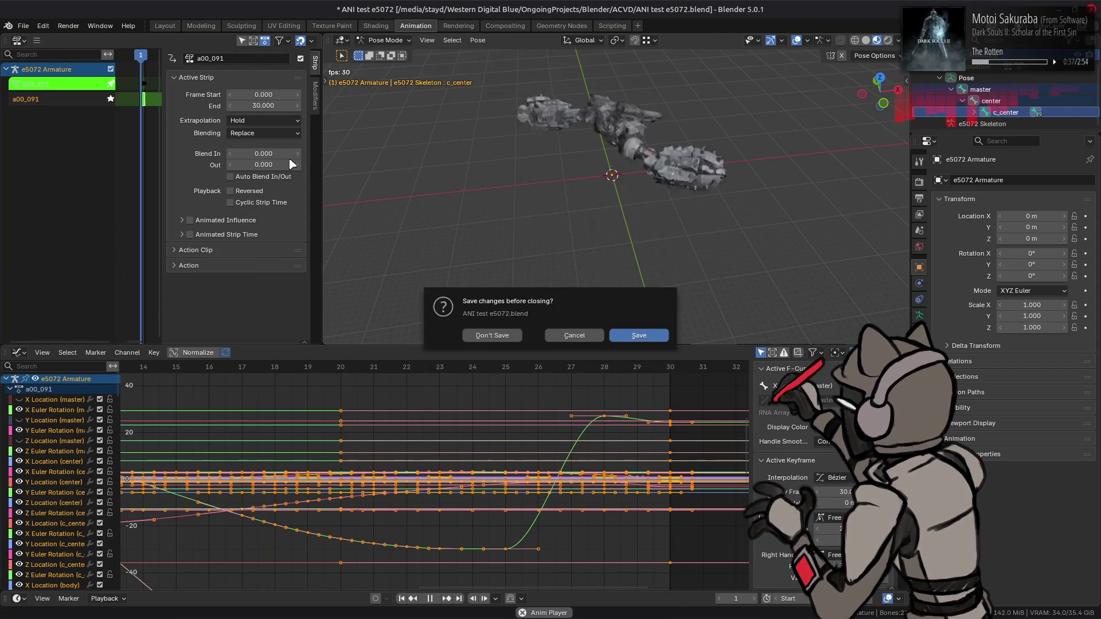
{"action": "left_click", "coordinate": [493, 332]}
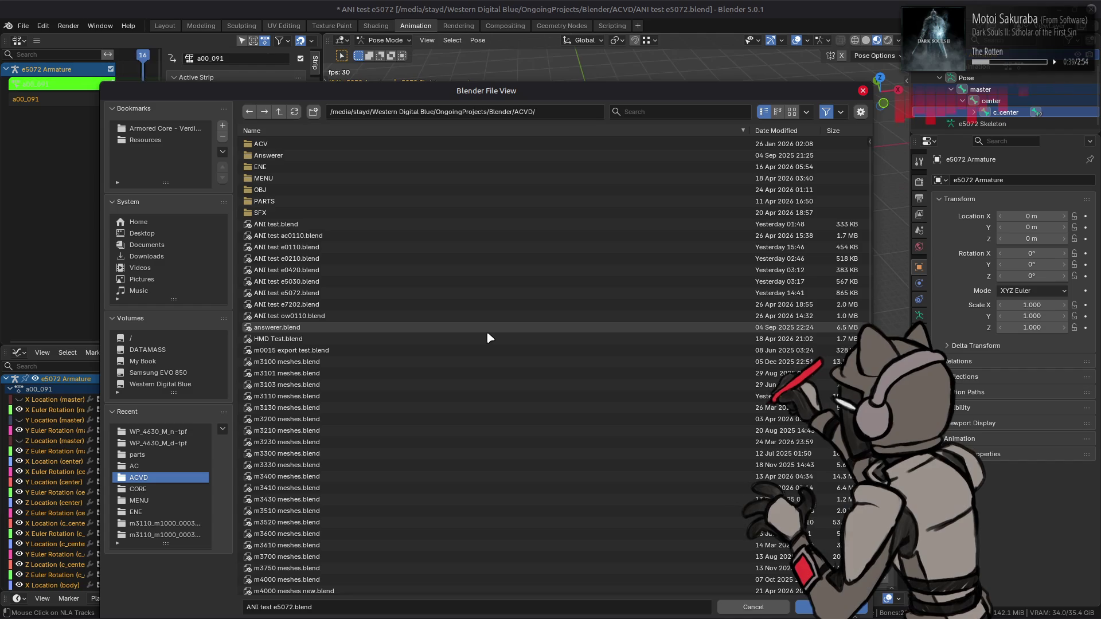
{"action": "left_click", "coordinate": [279, 112]}
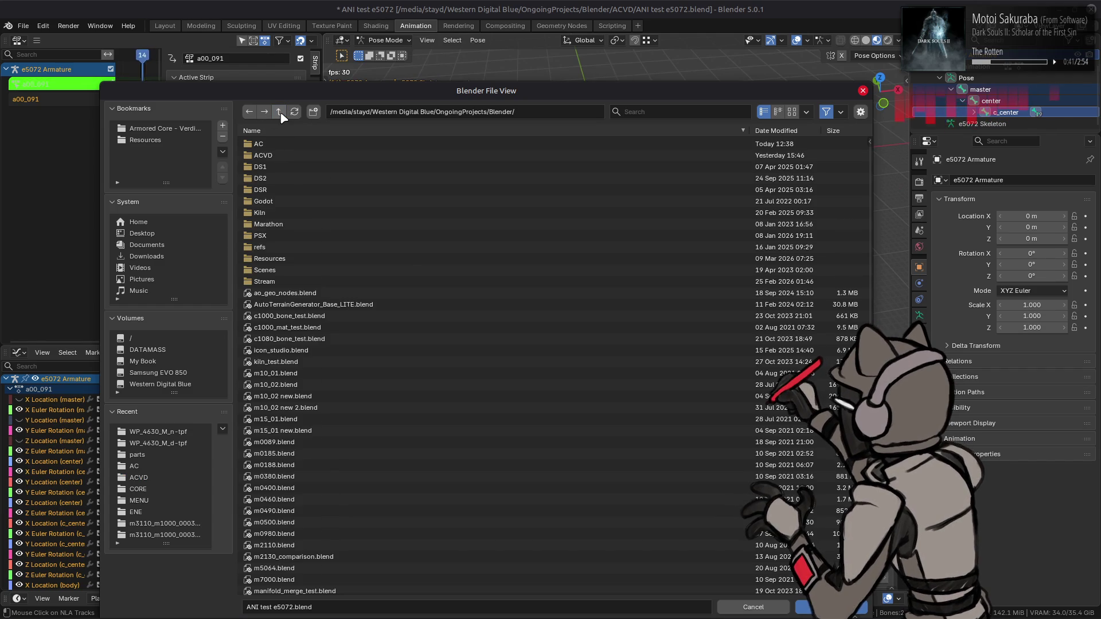
{"action": "left_click", "coordinate": [276, 179]}
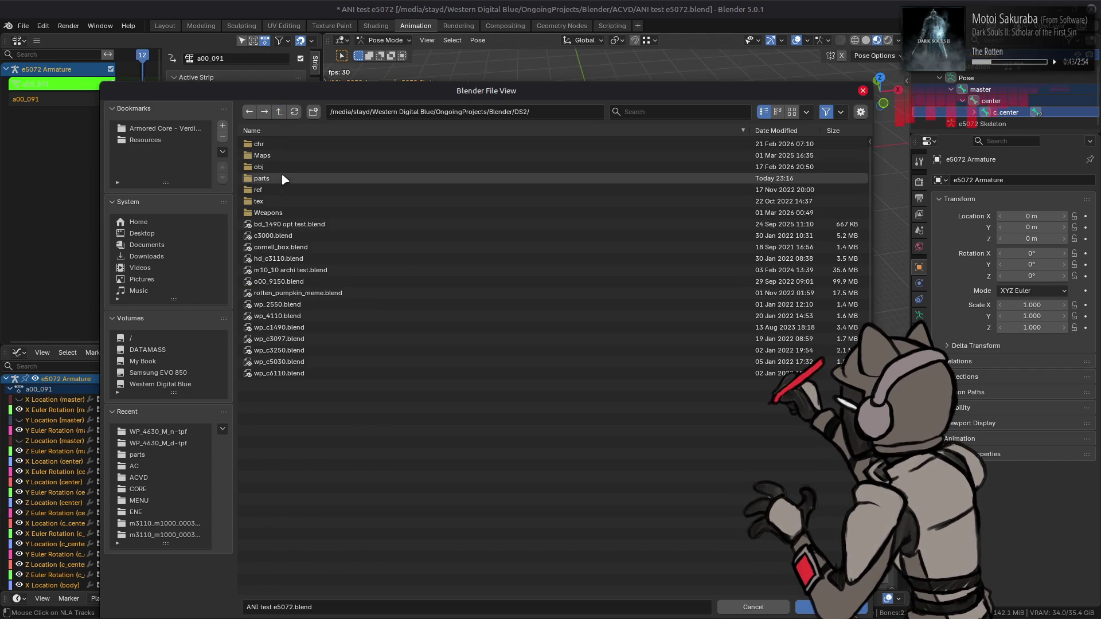
{"action": "left_click", "coordinate": [287, 156]}
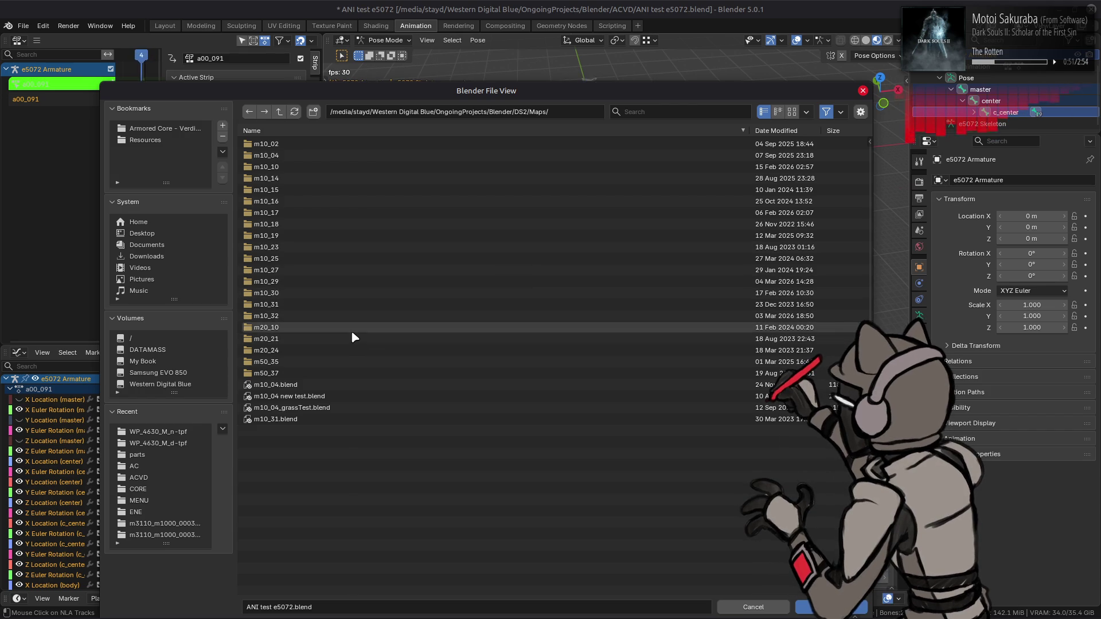
{"action": "left_click", "coordinate": [291, 156]}
{"action": "double_click", "coordinate": [291, 155]}
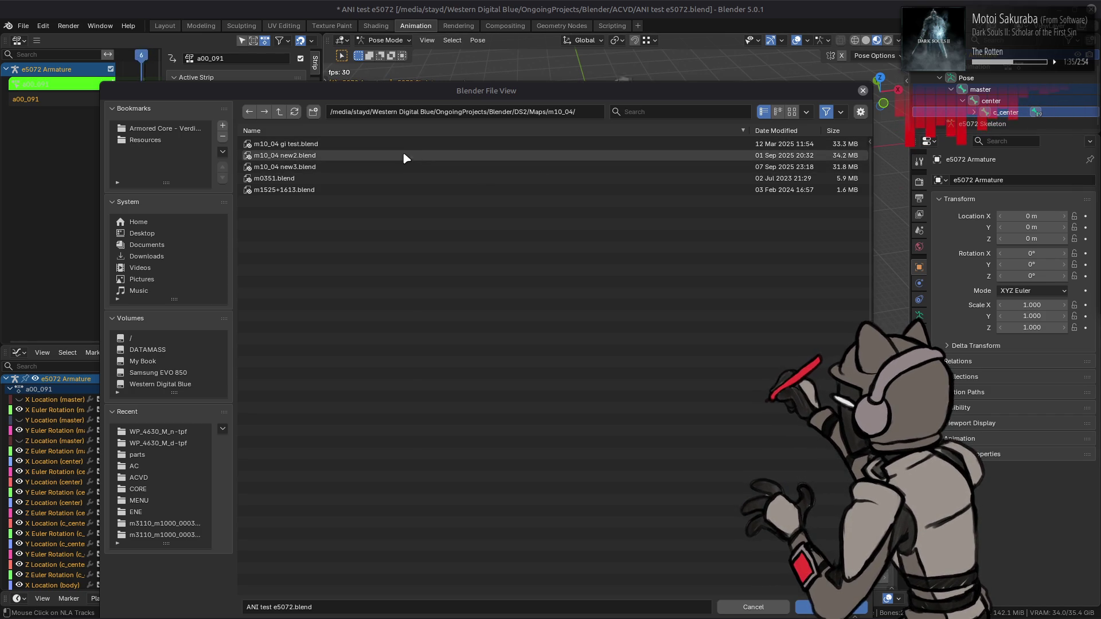
{"action": "left_click", "coordinate": [280, 112]}
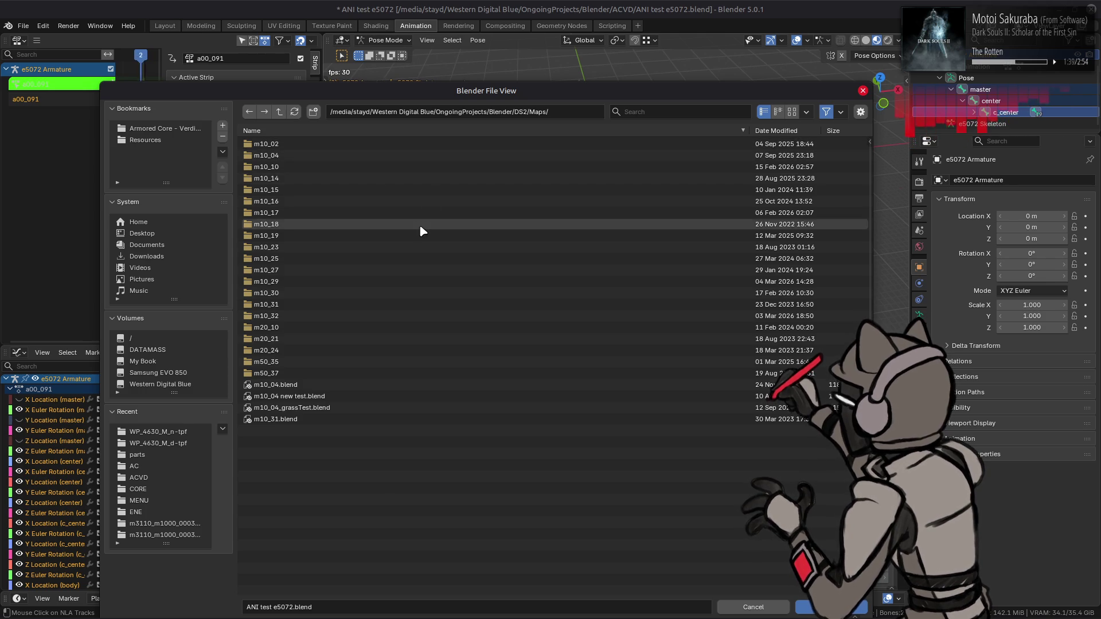
{"action": "double_click", "coordinate": [309, 155]}
{"action": "double_click", "coordinate": [324, 170]}
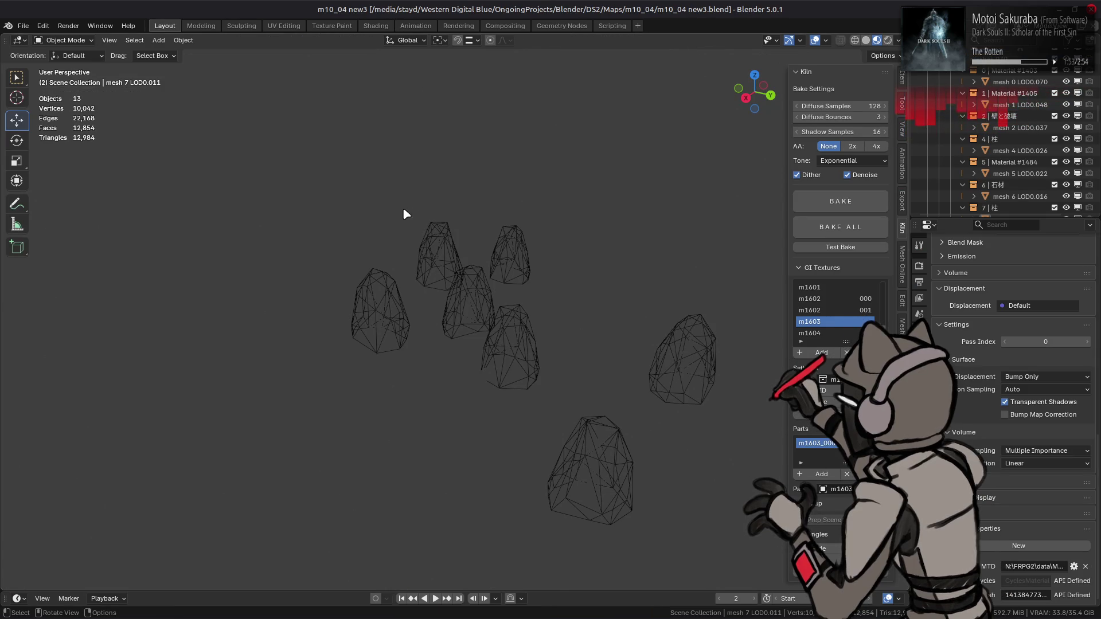
{"action": "mouse_move", "coordinate": [405, 228]}
{"action": "middle_mouse_down"}
{"action": "mouse_move", "coordinate": [365, 216]}
{"action": "mouse_move", "coordinate": [457, 229]}
{"action": "mouse_move", "coordinate": [450, 265]}
{"action": "mouse_move", "coordinate": [404, 227]}
{"action": "middle_mouse_up"}
{"action": "left_click", "coordinate": [866, 39]}
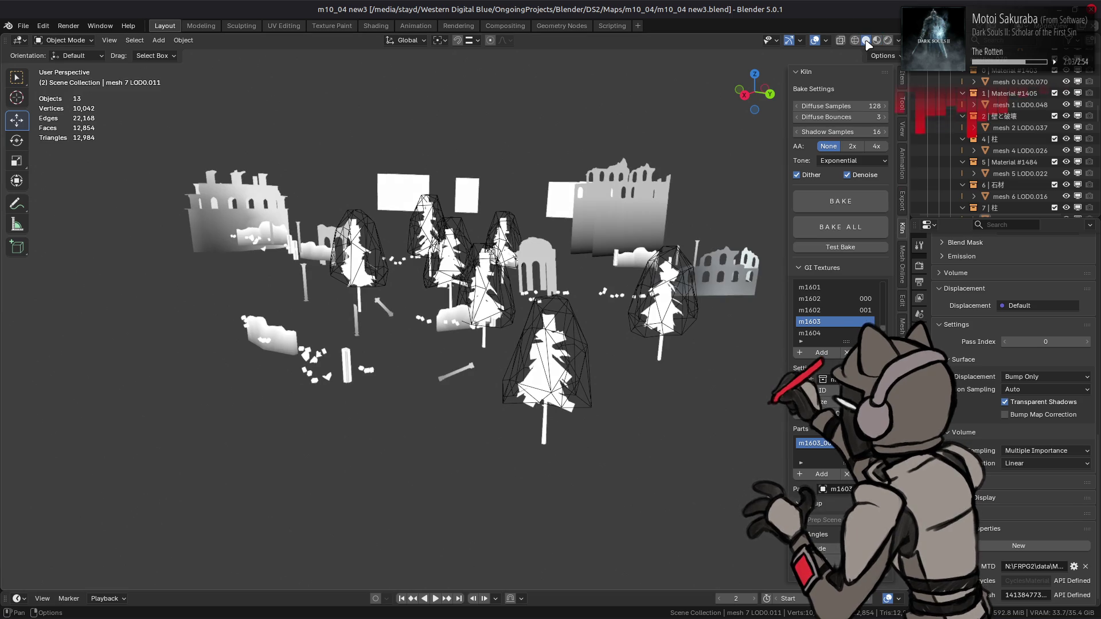
{"action": "middle_click_drag", "start_coordinate": [648, 125], "coordinate": [453, 198]}
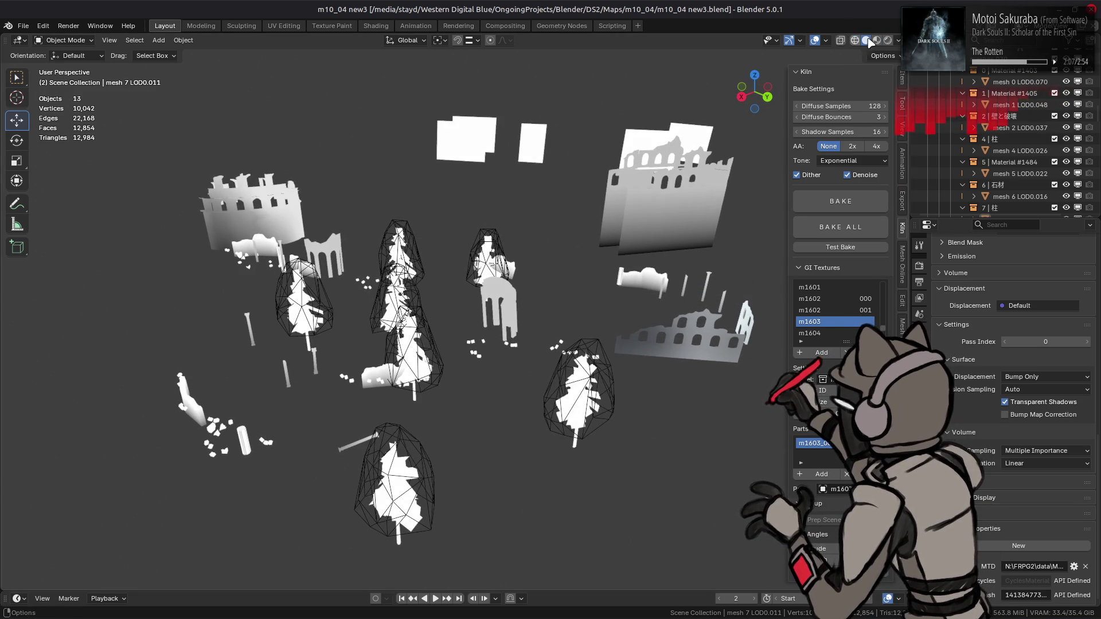
{"action": "left_click", "coordinate": [876, 42]}
{"action": "mouse_move", "coordinate": [688, 143]}
{"action": "middle_mouse_down"}
{"action": "mouse_move", "coordinate": [601, 201]}
{"action": "mouse_move", "coordinate": [662, 203]}
{"action": "middle_mouse_up"}
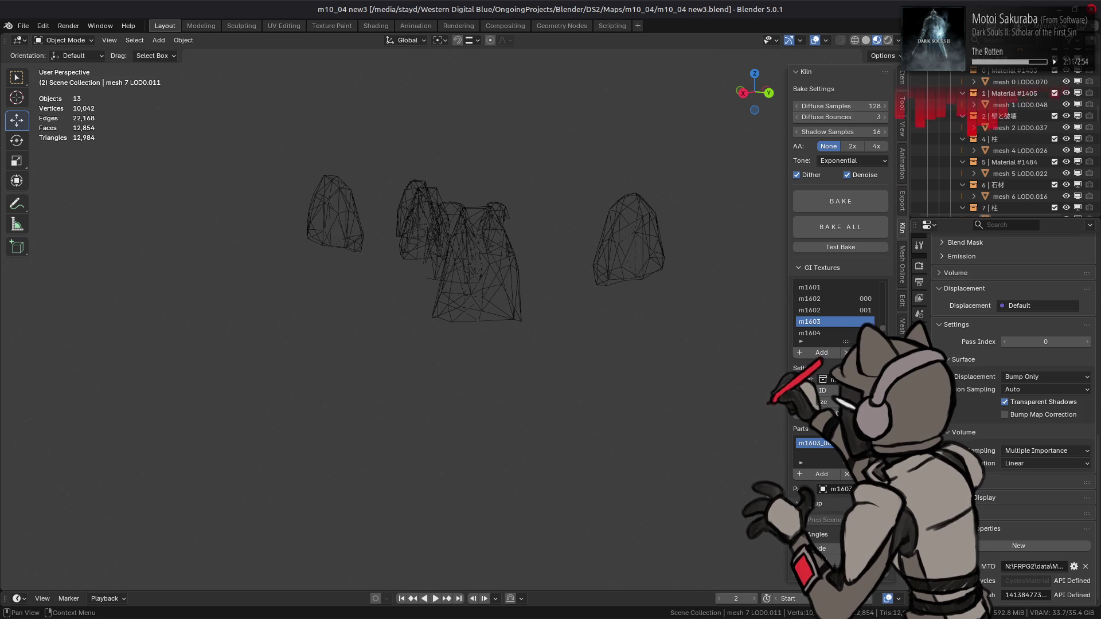
{"action": "scroll", "coordinate": [954, 374], "scroll_direction": "up", "scroll_amount": 15}
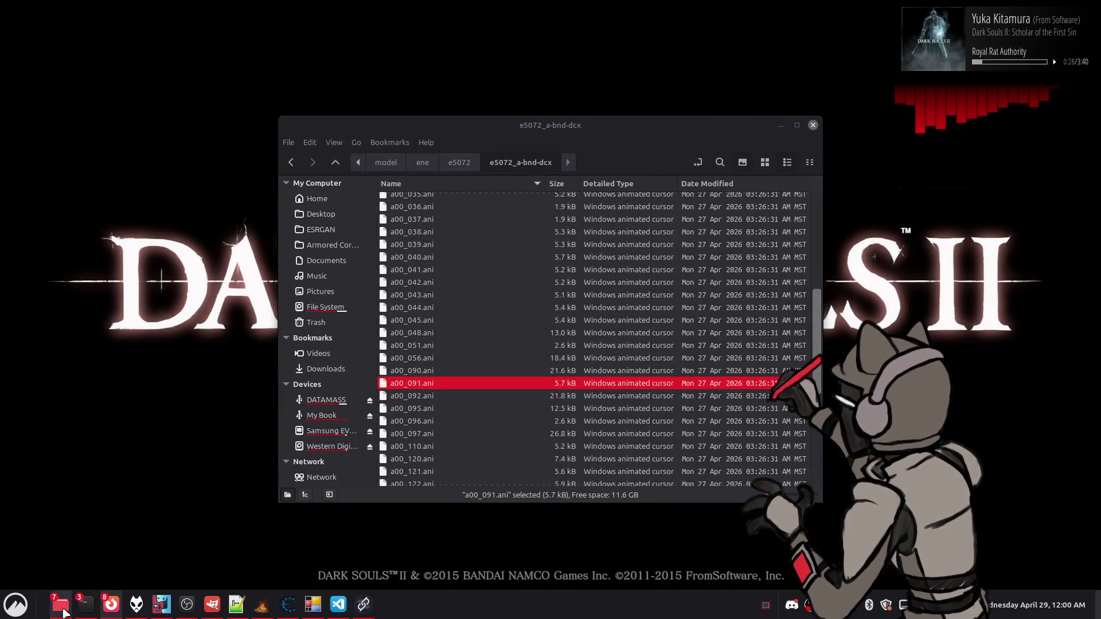
- Launch Blender 4.5.3 from the blender-4.5.3-linux-x64 folder and bring up its Open file browser
{"action": "mouse_move", "coordinate": [62, 612]}
{"action": "left_click", "coordinate": [67, 552]}
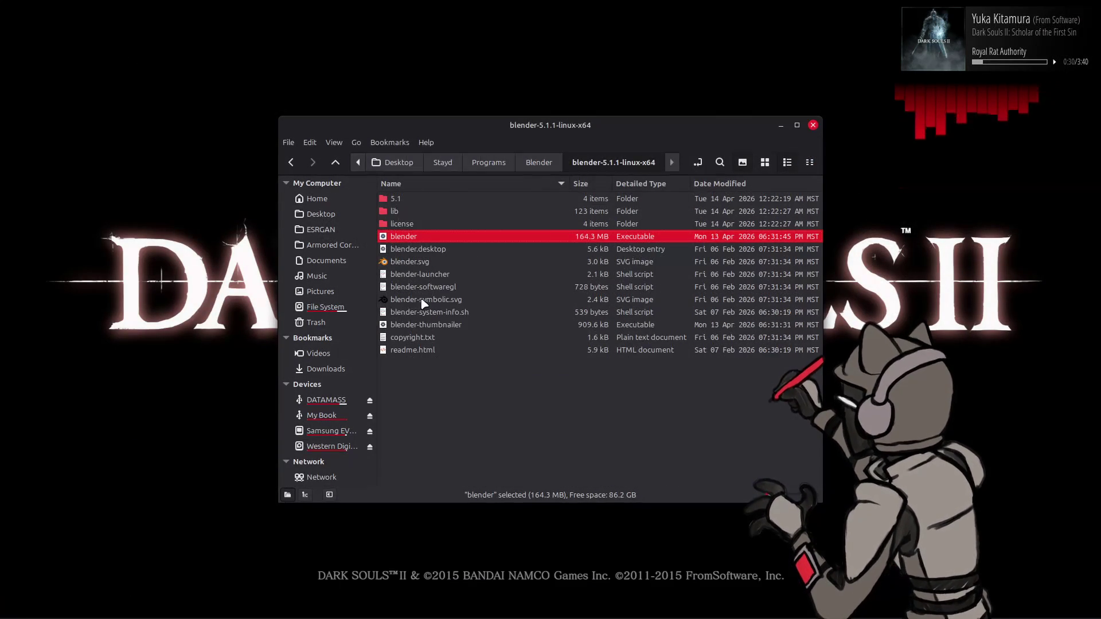
{"action": "key", "text": "BackSpace"}
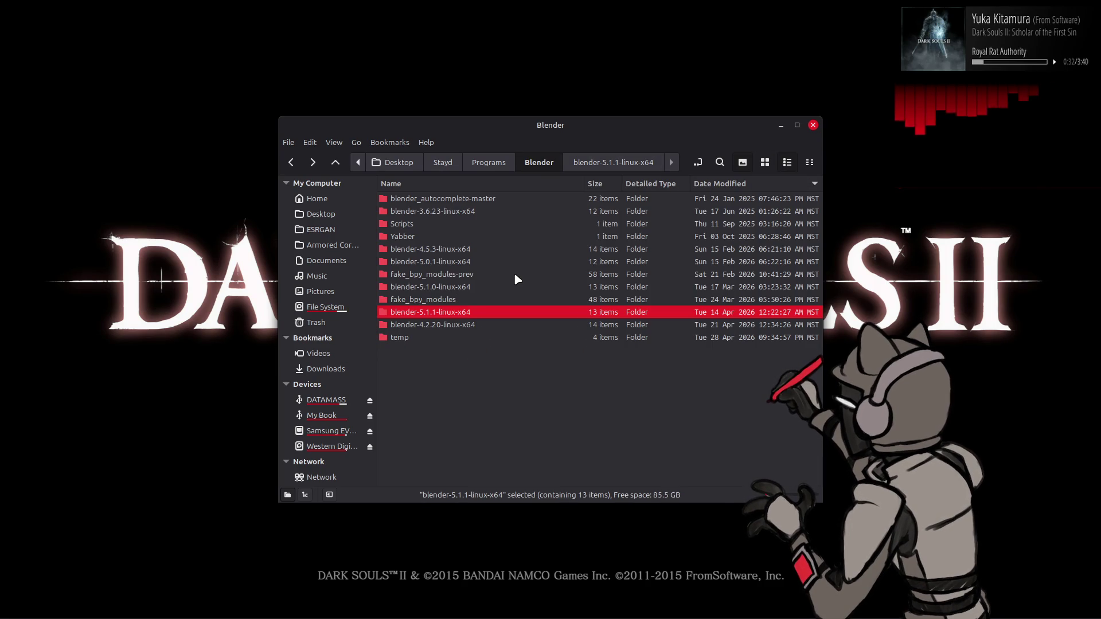
{"action": "double_click", "coordinate": [457, 250]}
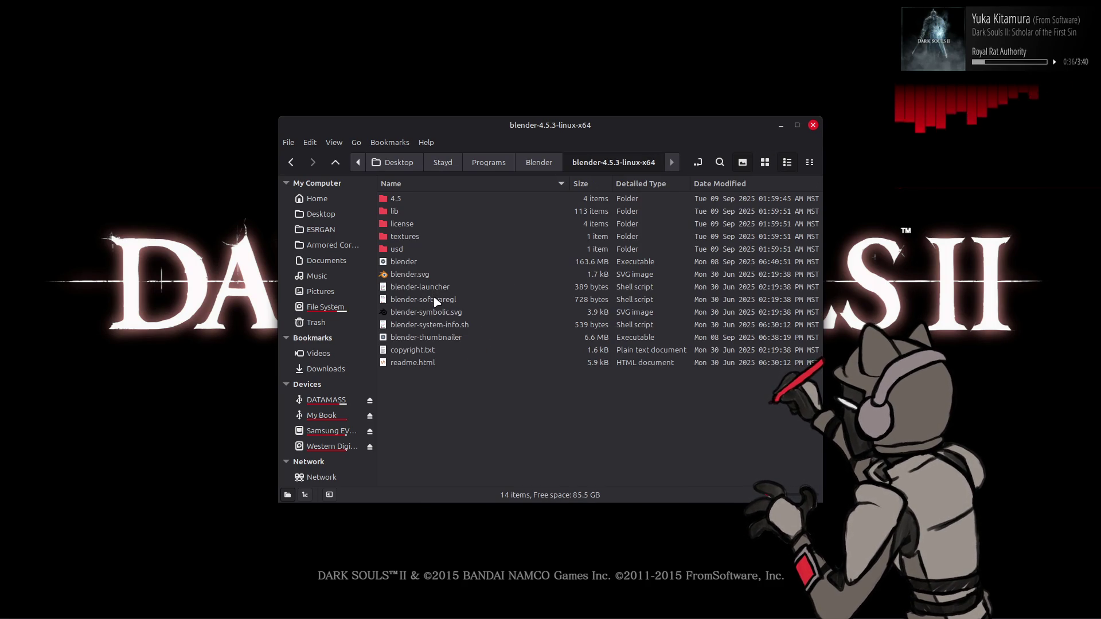
{"action": "left_click", "coordinate": [428, 264]}
{"action": "right_click", "coordinate": [429, 265]}
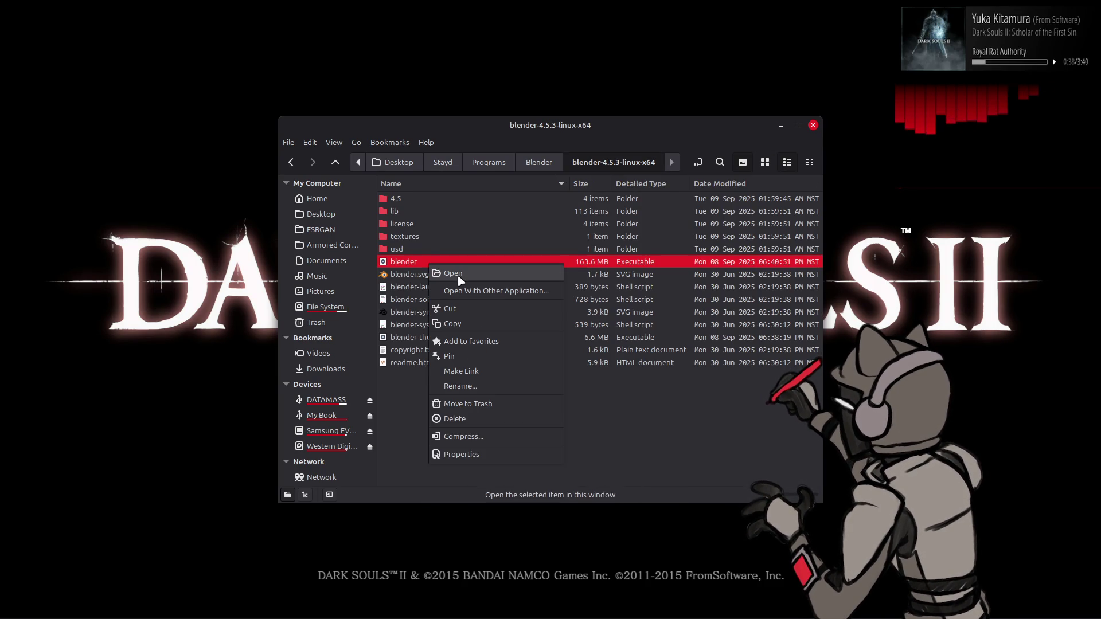
{"action": "left_click", "coordinate": [459, 277]}
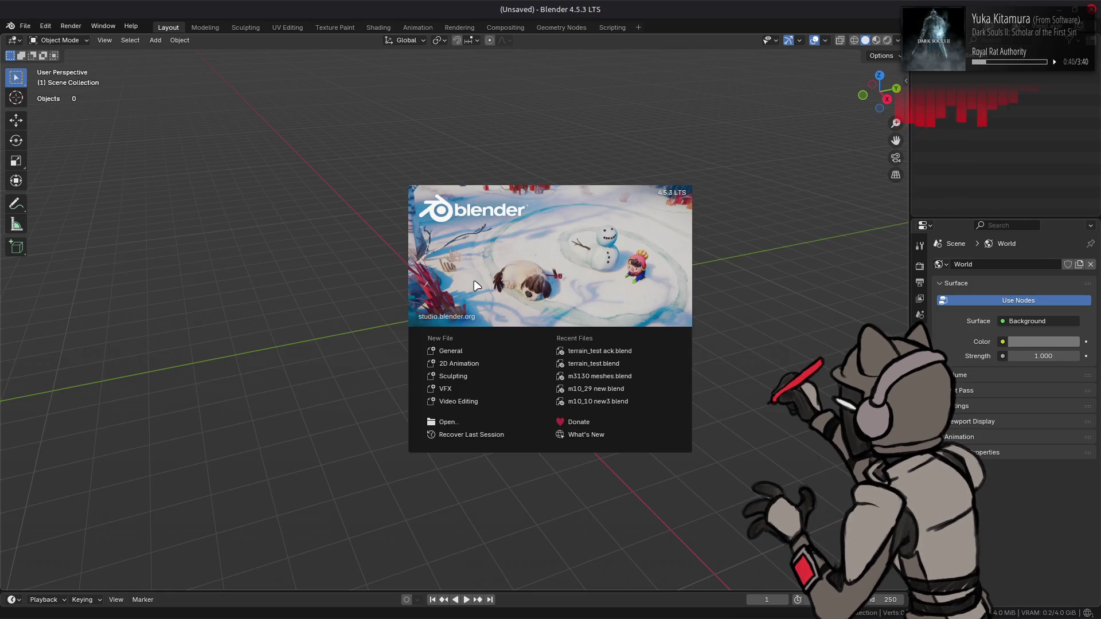
{"action": "left_click", "coordinate": [26, 25]}
{"action": "left_click", "coordinate": [35, 52]}
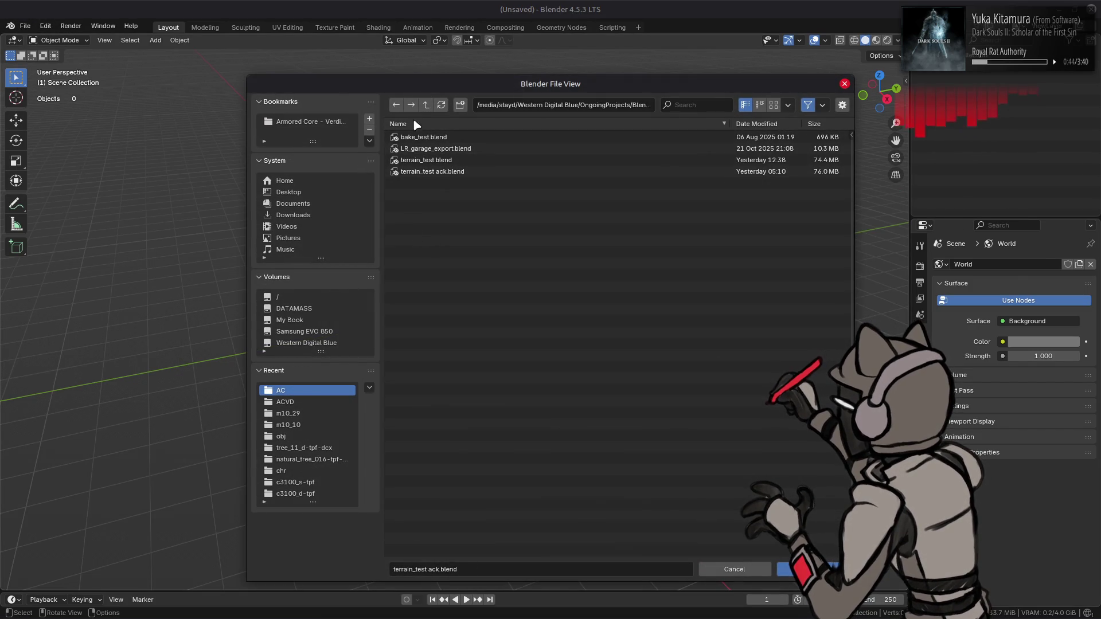
- Browse to DS2/Maps/m10_04 and open m10_04 new3.blend in Blender 4.5.3
{"action": "left_click", "coordinate": [426, 104]}
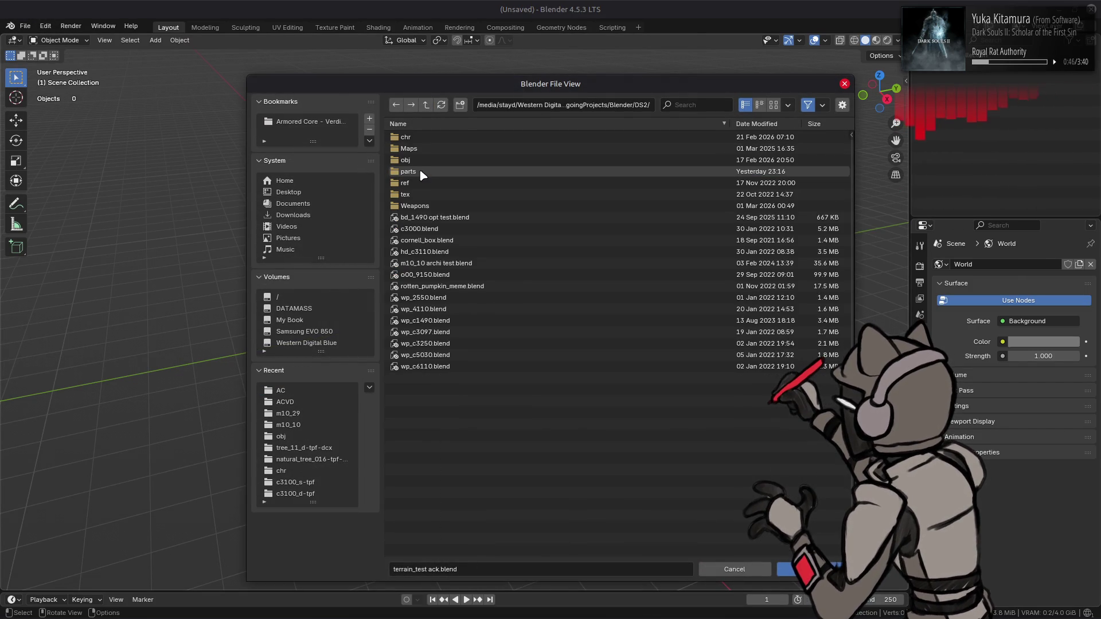
{"action": "left_click", "coordinate": [430, 149]}
{"action": "left_click", "coordinate": [437, 149]}
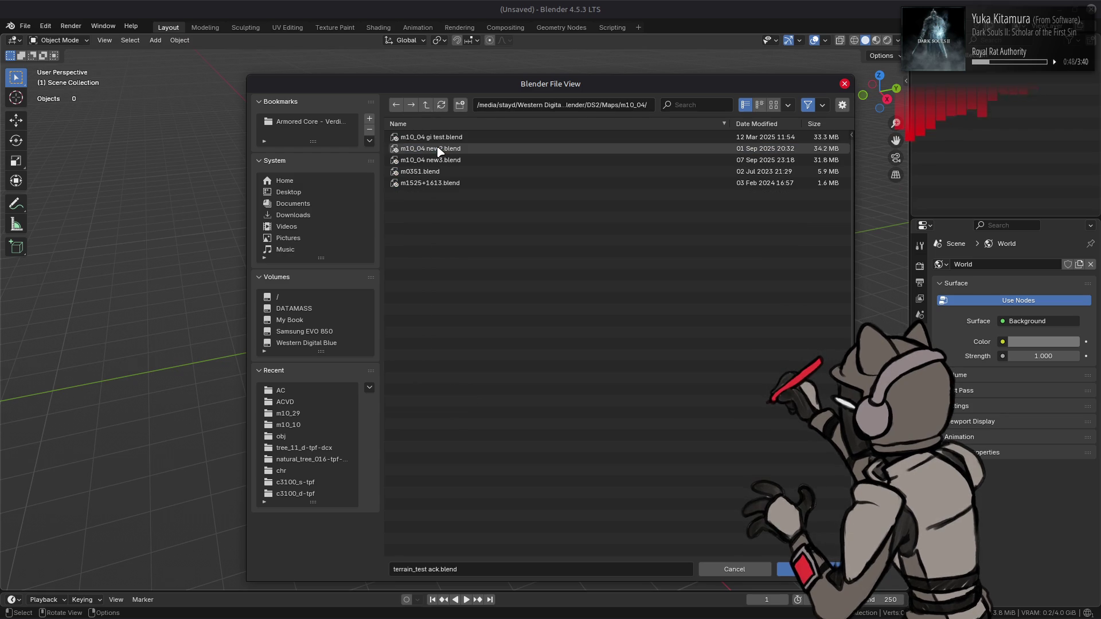
{"action": "double_click", "coordinate": [475, 160]}
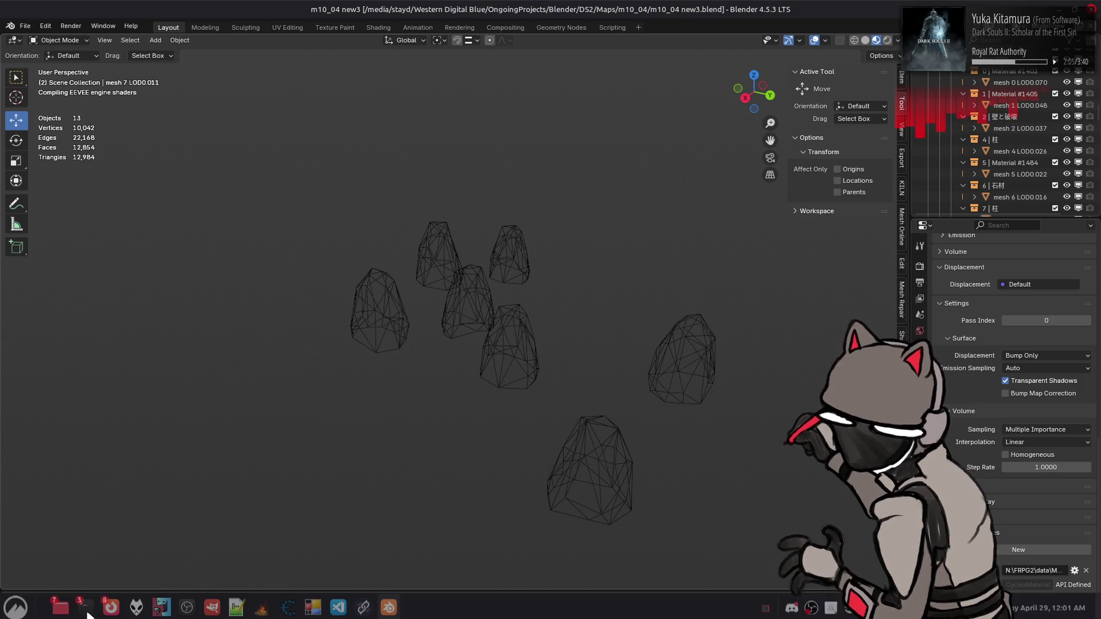
- Un-maximize the Blender window hung on compiling EEVEE engine shaders with Super+Down
{"action": "mouse_move", "coordinate": [89, 606]}
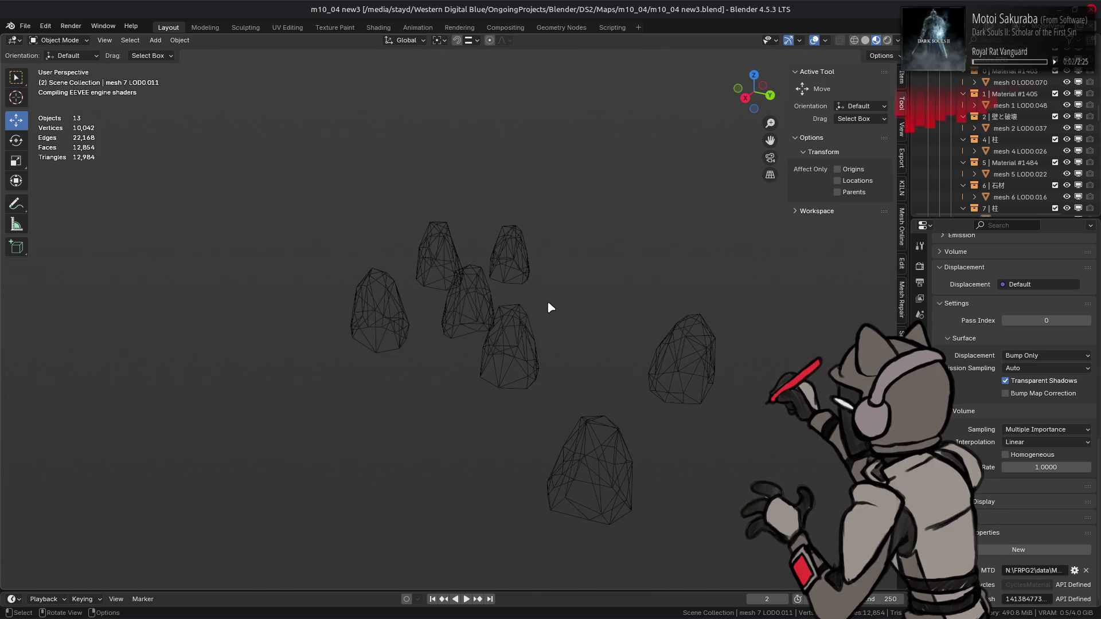
{"action": "key", "text": "super+Down"}
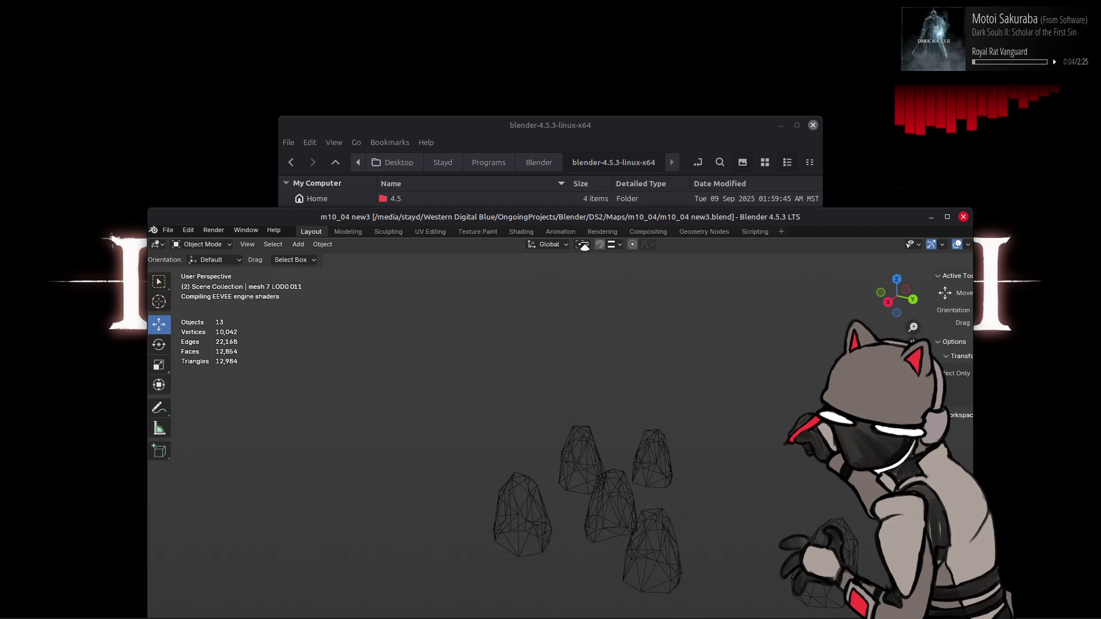
- Drag the frozen Blender window toward the screen's top-left corner
{"action": "left_click", "coordinate": [567, 186]}
{"action": "left_click", "coordinate": [567, 199]}
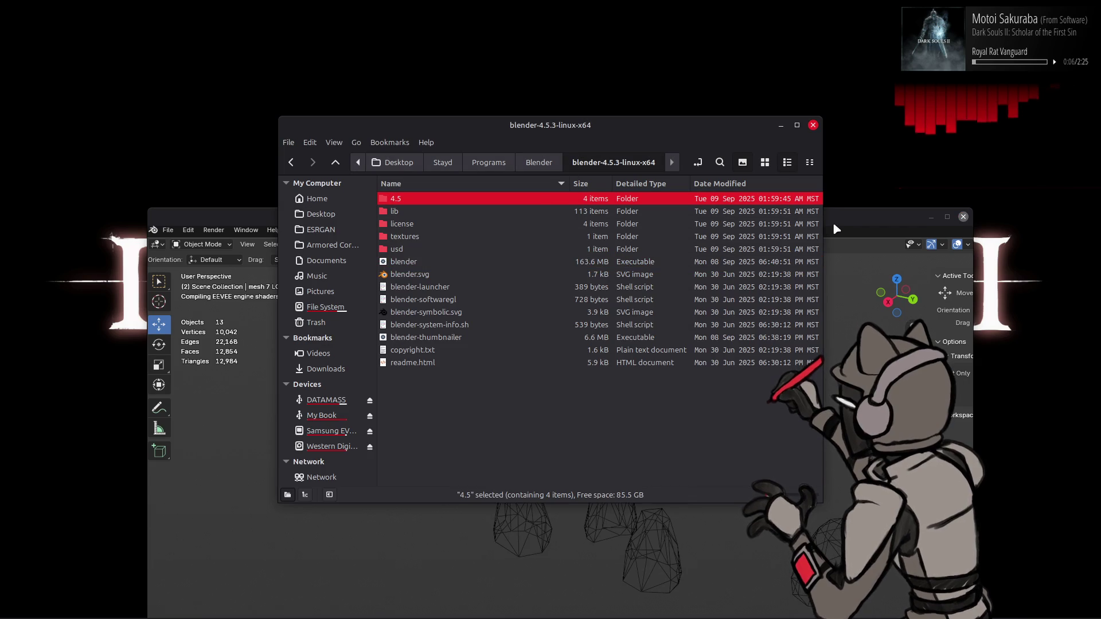
{"action": "left_click", "coordinate": [846, 224]}
{"action": "mouse_move", "coordinate": [846, 227]}
{"action": "left_mouse_down"}
{"action": "mouse_move", "coordinate": [797, 18]}
{"action": "mouse_move", "coordinate": [703, 19]}
{"action": "left_mouse_up"}
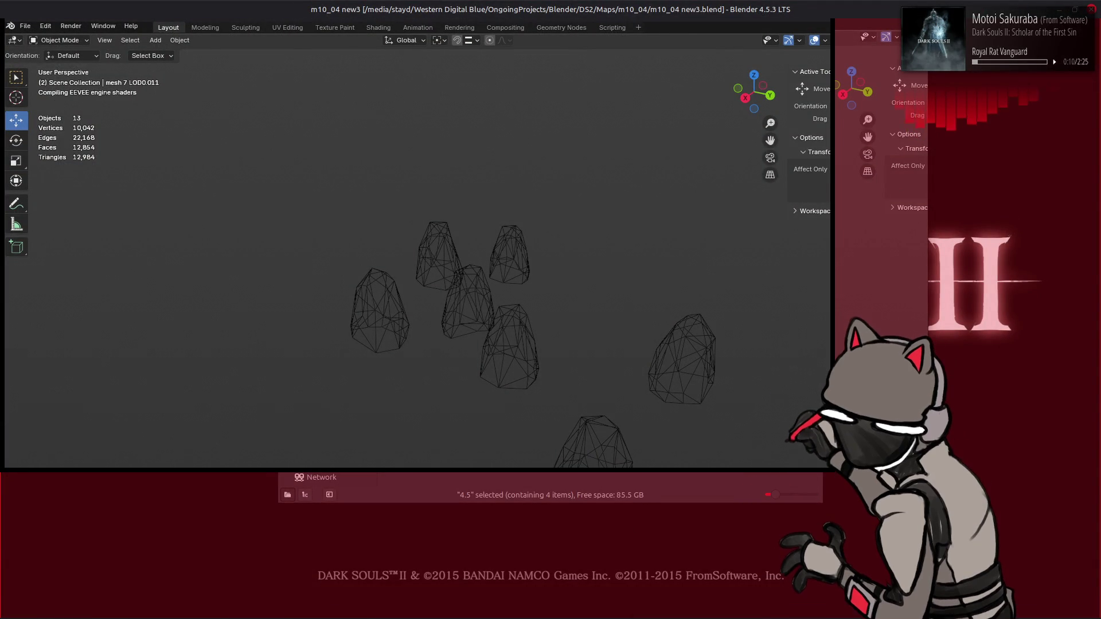
- Kill the hung blender process in System Monitor, then close the monitor
{"action": "mouse_move", "coordinate": [616, 613]}
{"action": "key", "text": "super"}
{"action": "type", "text": "system"}
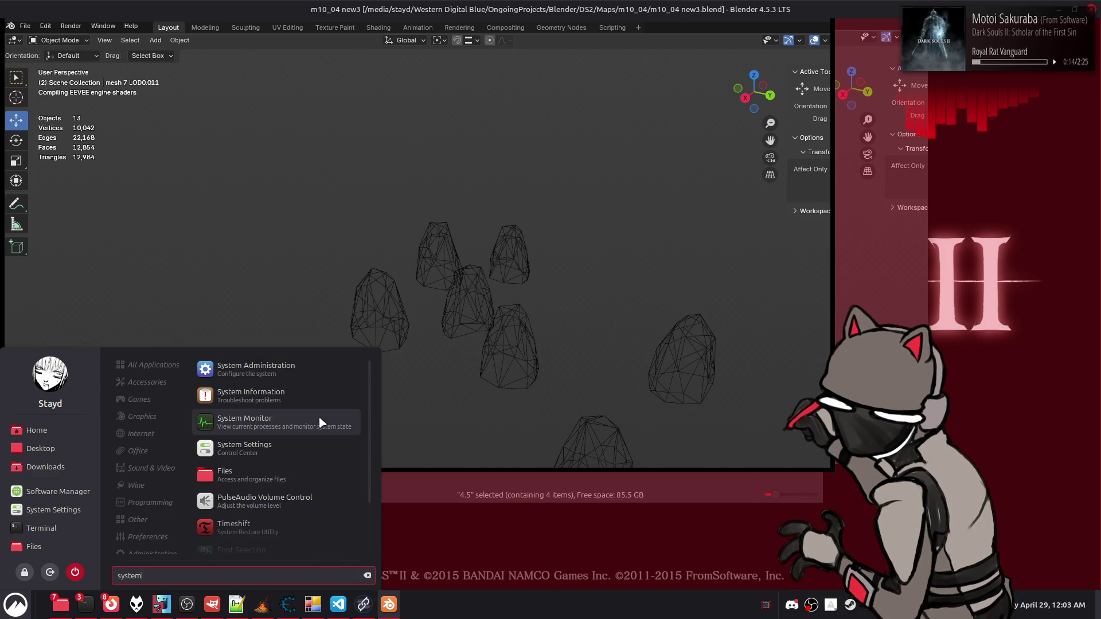
{"action": "left_click", "coordinate": [298, 413]}
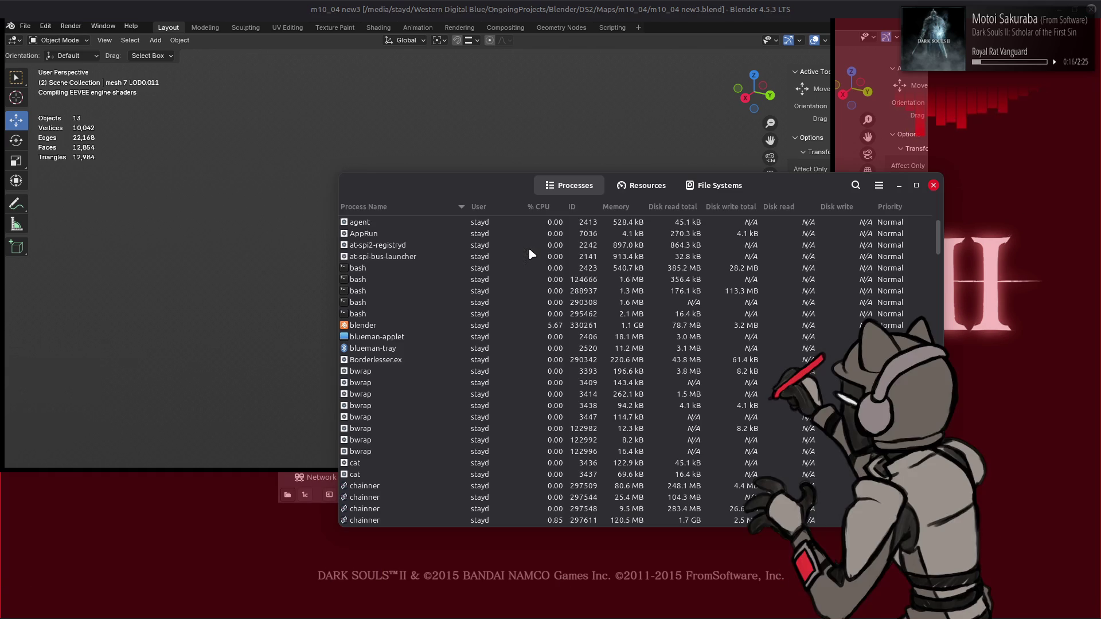
{"action": "left_click", "coordinate": [378, 325]}
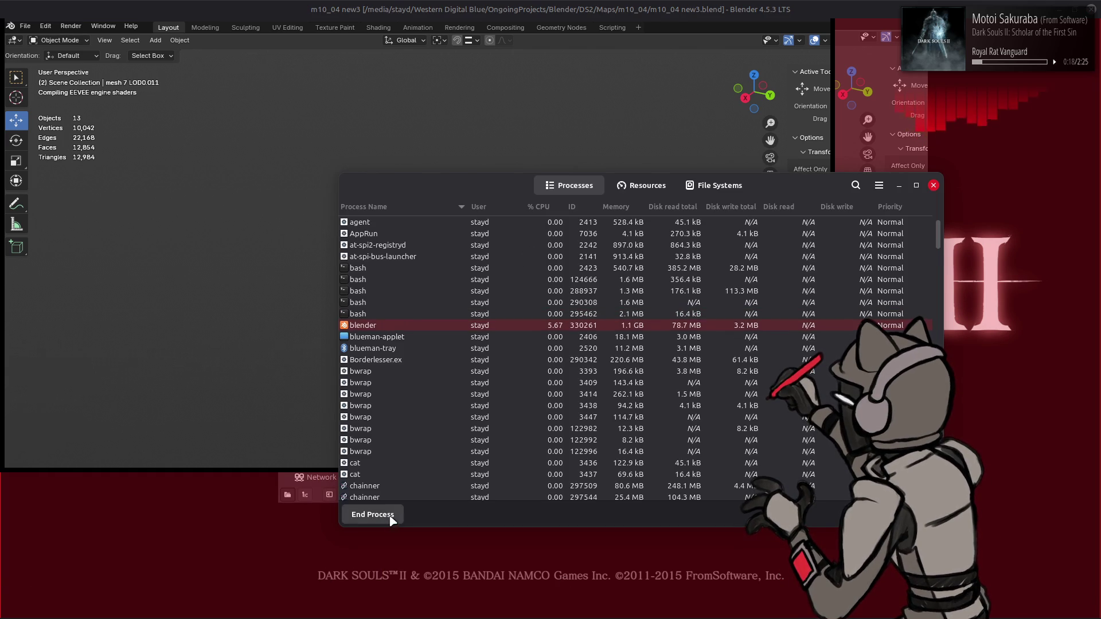
{"action": "left_click", "coordinate": [384, 514]}
{"action": "left_click", "coordinate": [725, 361]}
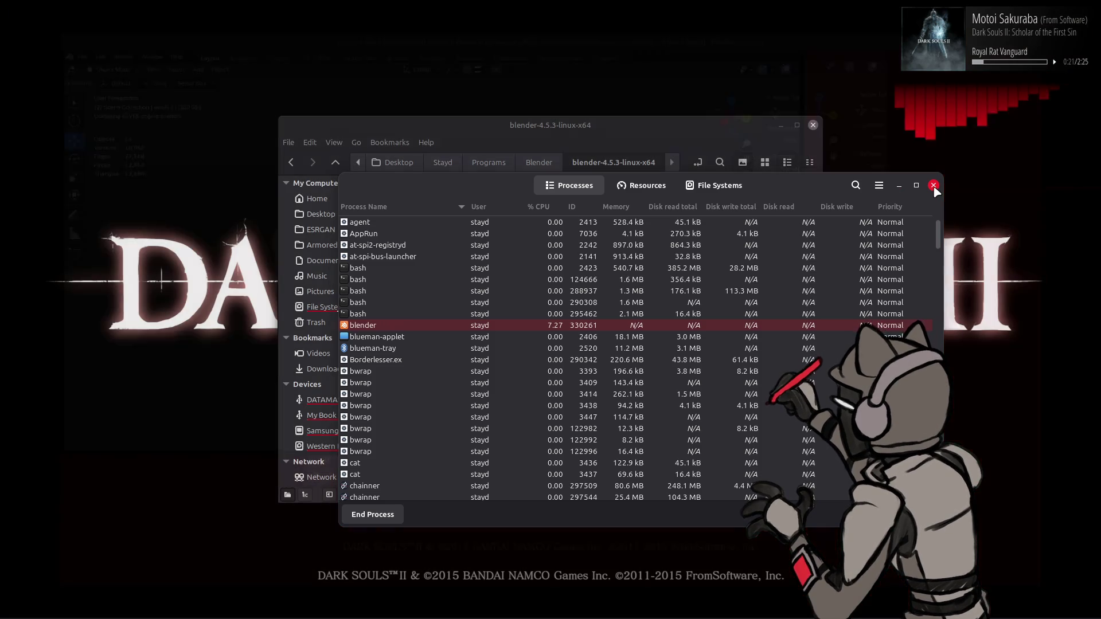
{"action": "left_click", "coordinate": [933, 186]}
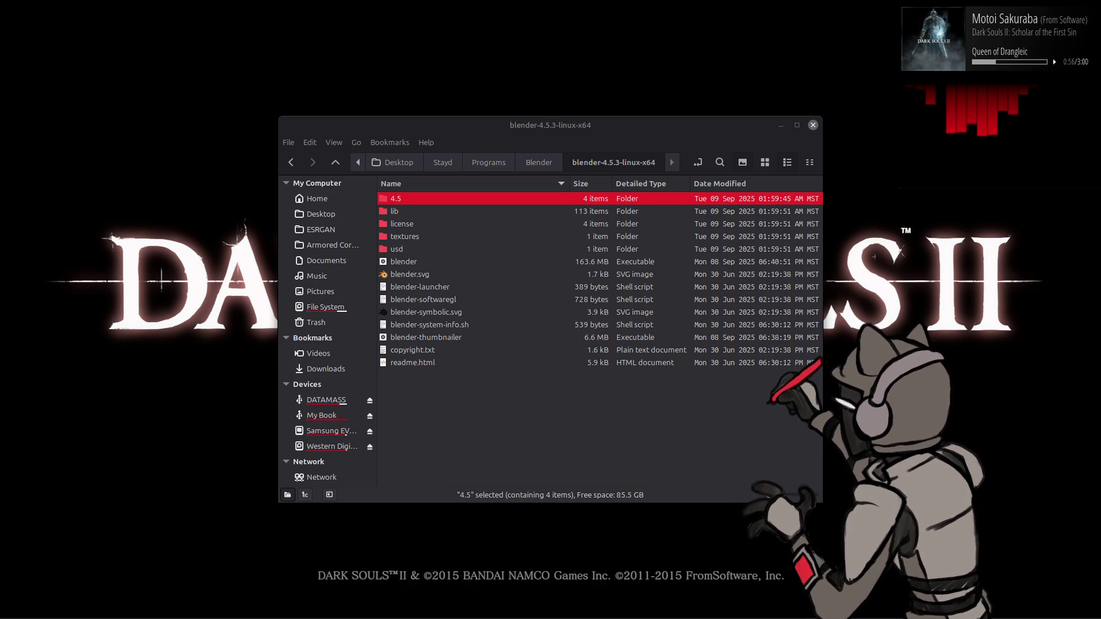
- Switch to the Dark Souls II title screen window with Alt+Tab
{"action": "key", "text": "alt+Tab"}
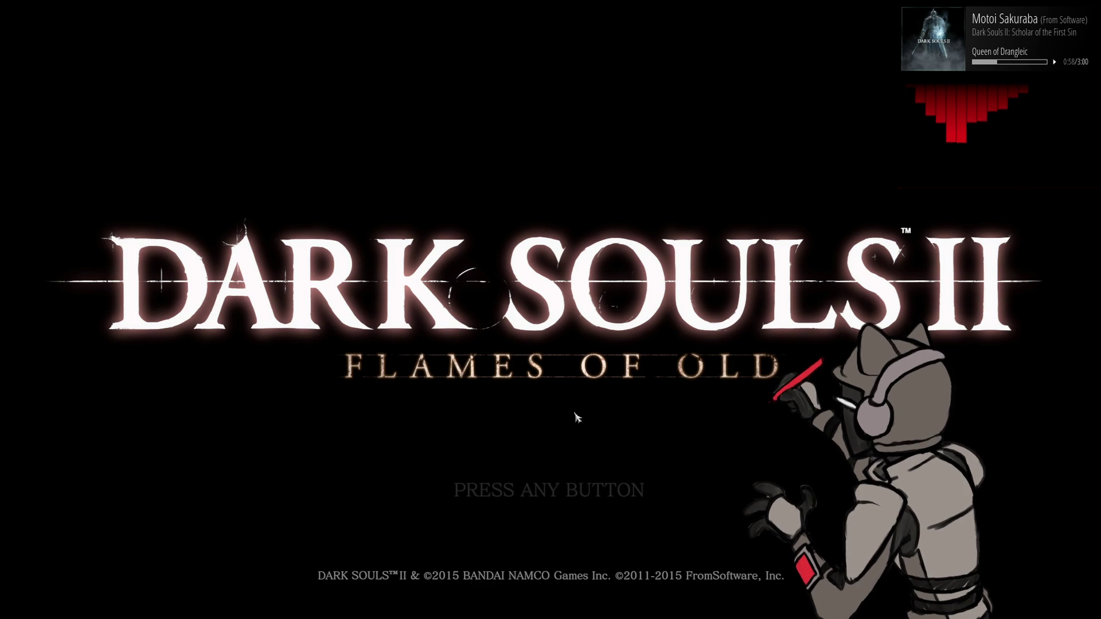
- Start Dark Souls II in offline mode, acknowledge the notice, and select Quit Game
{"action": "left_click", "coordinate": [667, 434]}
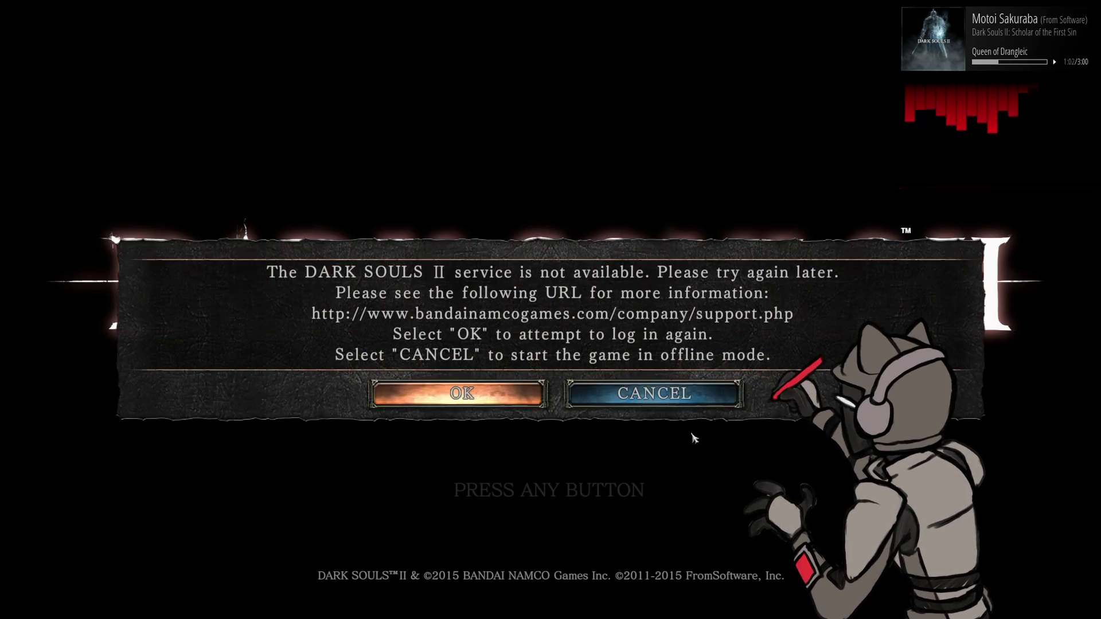
{"action": "key", "text": "Right"}
{"action": "key", "text": "Return"}
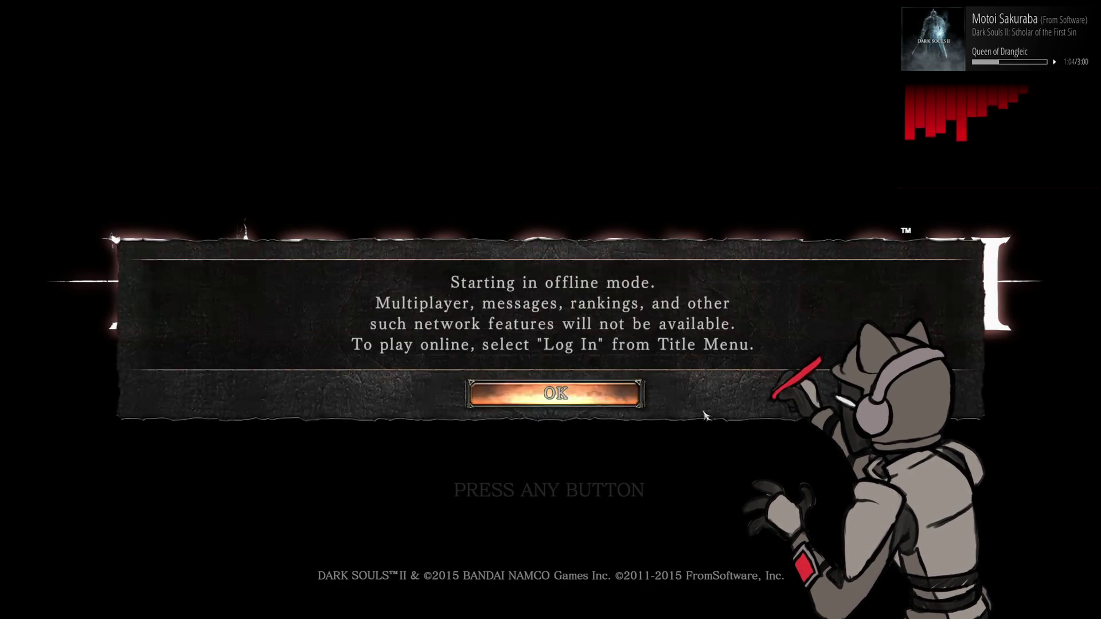
{"action": "left_click", "coordinate": [641, 406]}
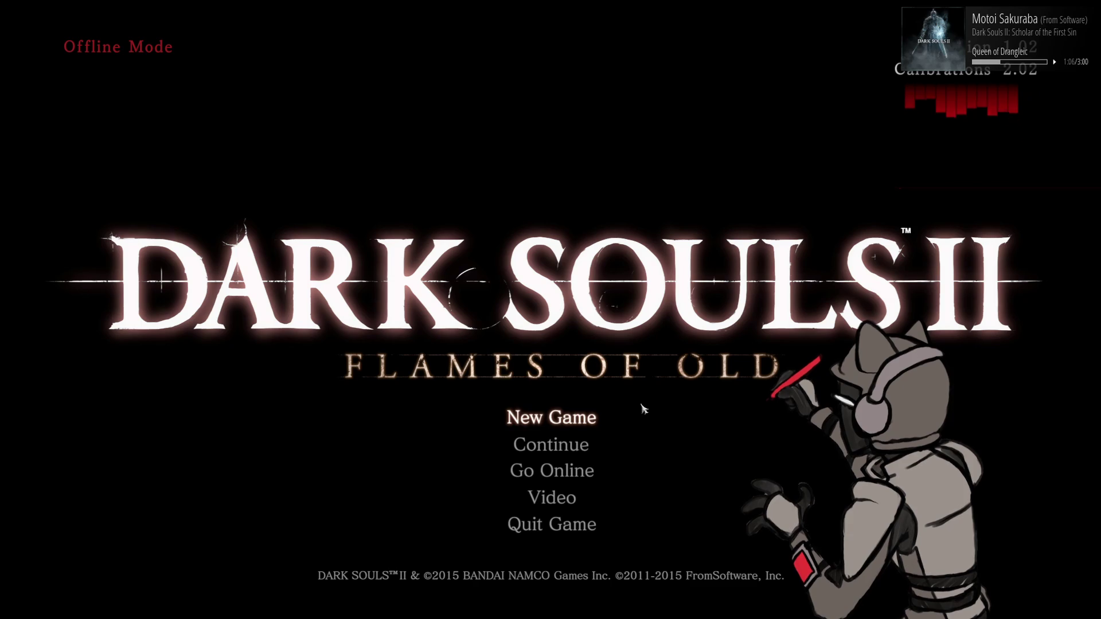
{"action": "key", "text": "Down"}
{"action": "key", "text": "Down"}
{"action": "key", "text": "Down"}
{"action": "key", "text": "Return"}
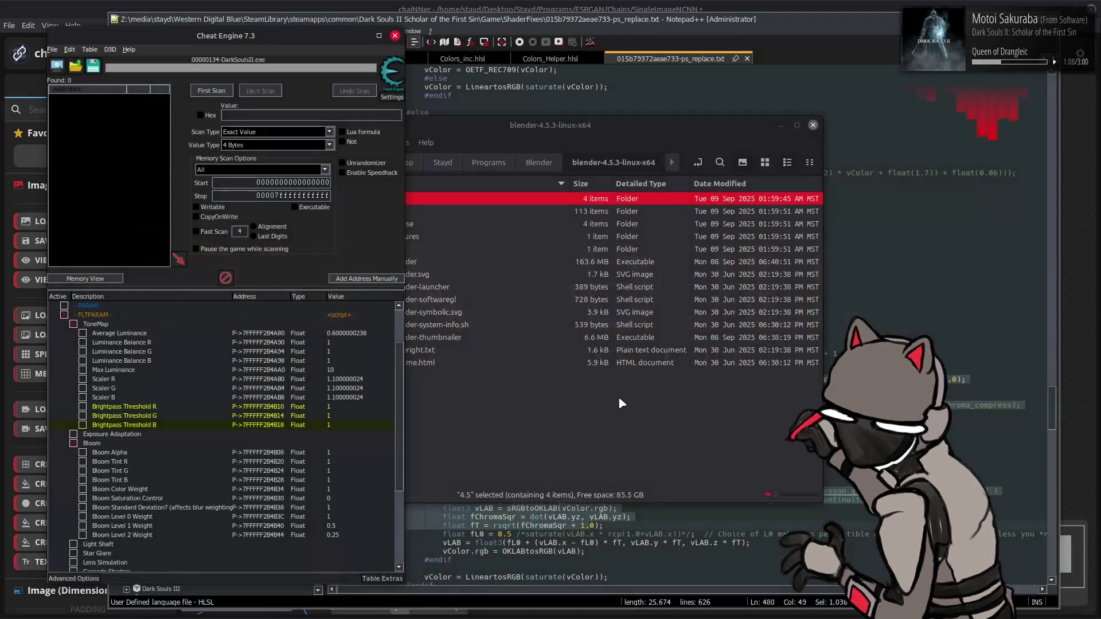
- Close Cheat Engine and quit the background app from its tray icon
{"action": "left_click", "coordinate": [395, 35]}
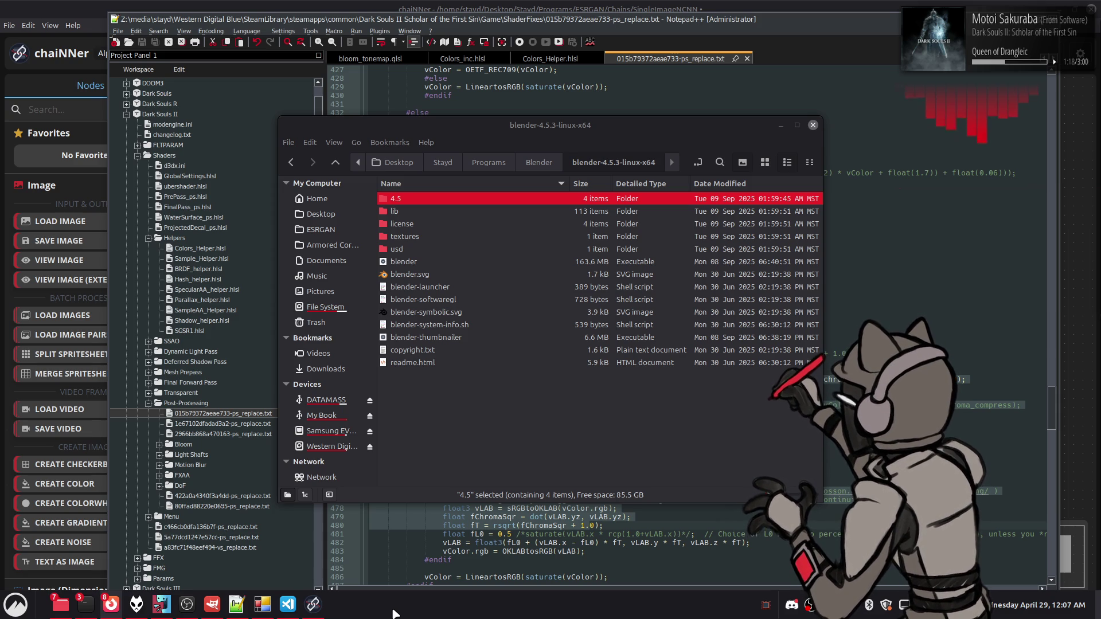
{"action": "right_click", "coordinate": [767, 610]}
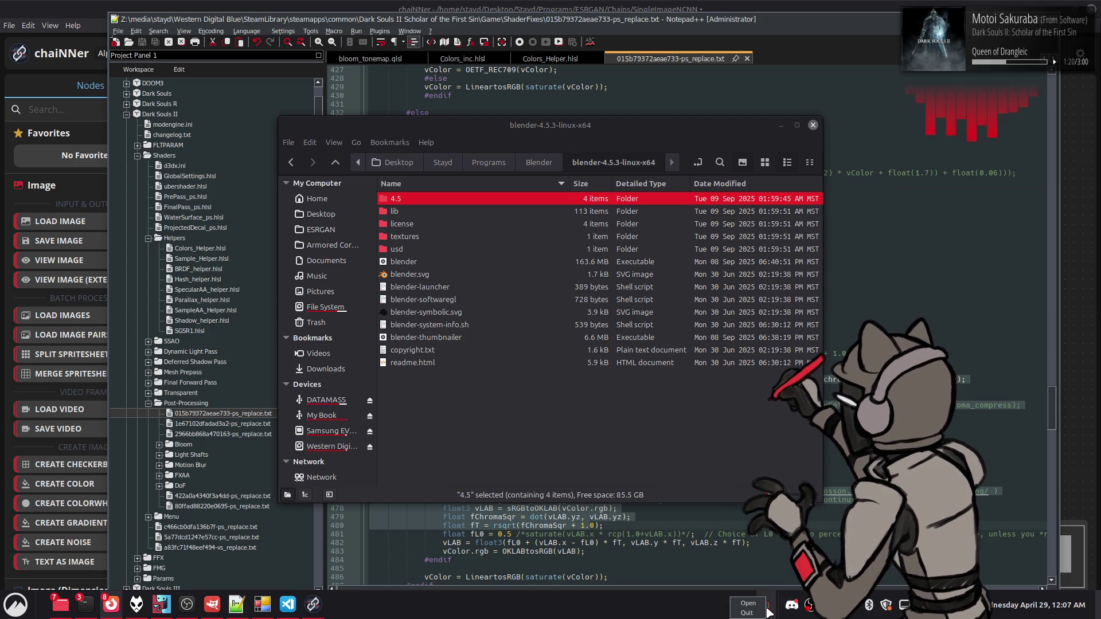
{"action": "left_click", "coordinate": [747, 612]}
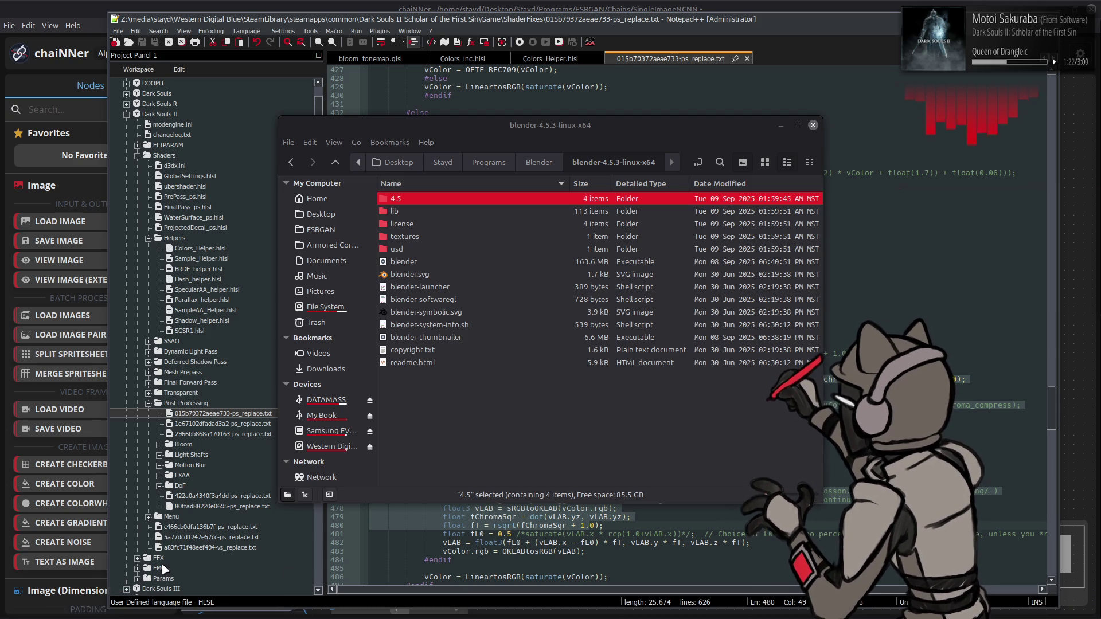
- Bring up Nemo's blender-4.5.3-linux-x64 folder listing from the taskbar
{"action": "mouse_move", "coordinate": [237, 605]}
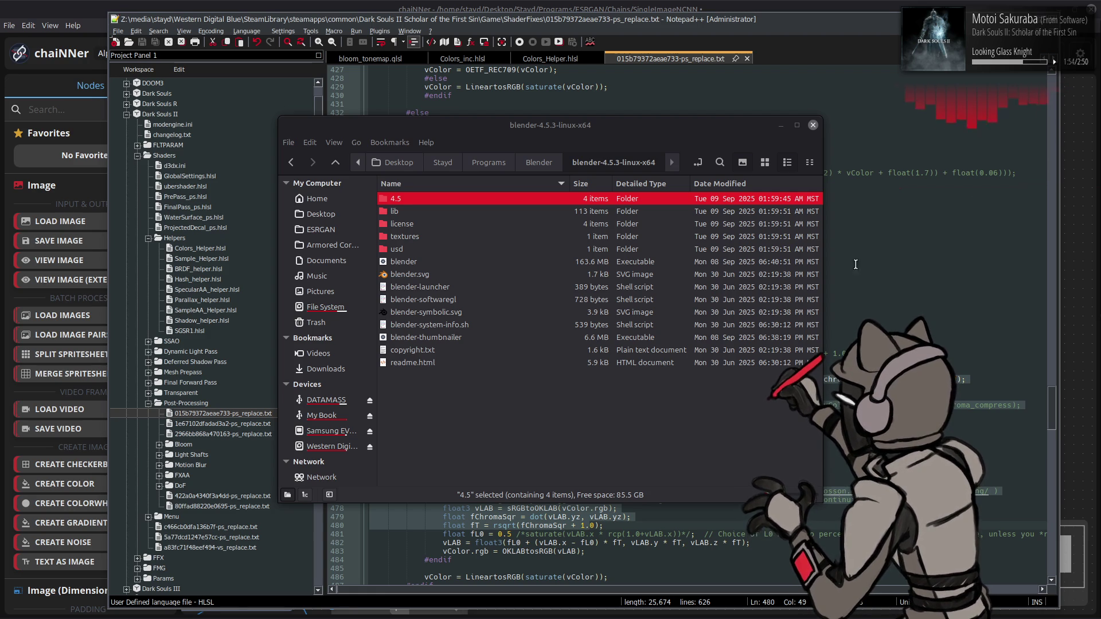
{"action": "left_click", "coordinate": [672, 130]}
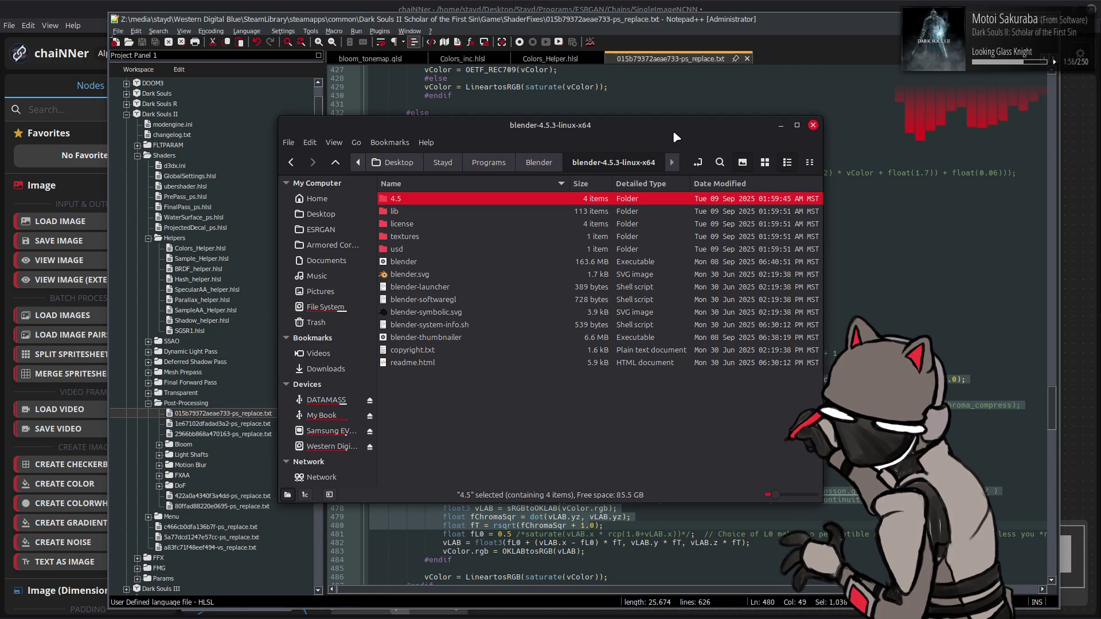
{"action": "mouse_move", "coordinate": [746, 616]}
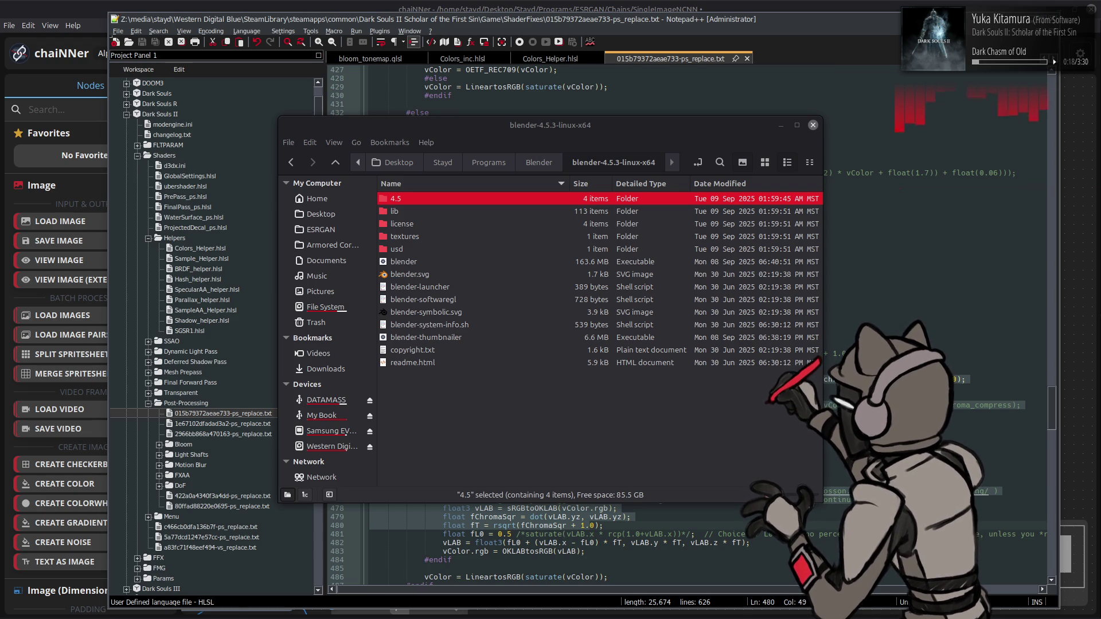
{"action": "mouse_move", "coordinate": [704, 616]}
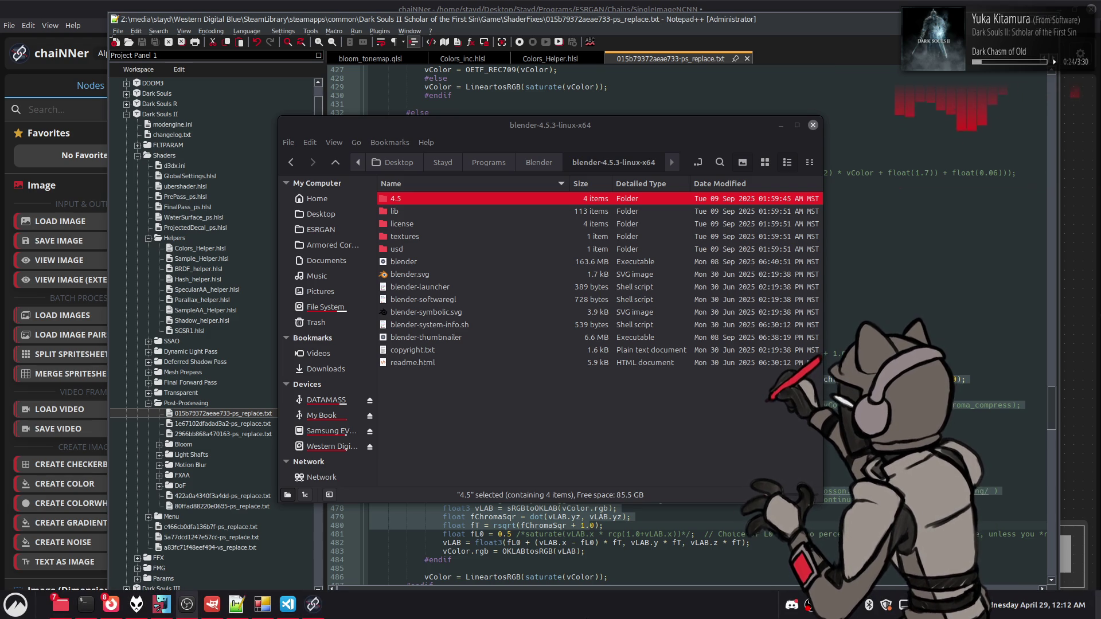
{"action": "left_click", "coordinate": [597, 390]}
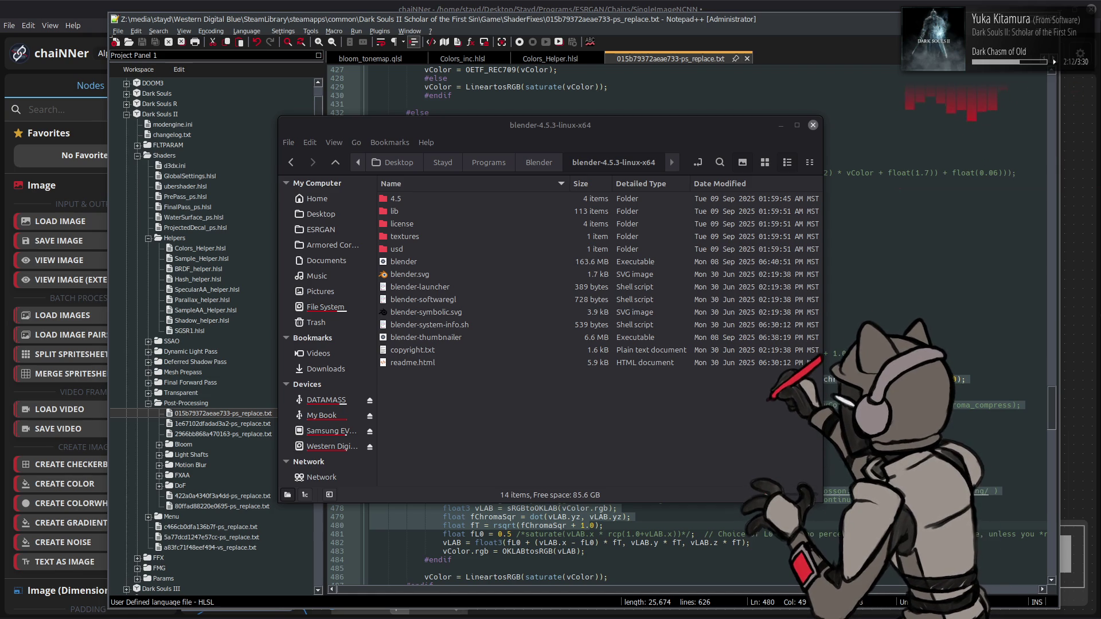
{"action": "mouse_move", "coordinate": [723, 617]}
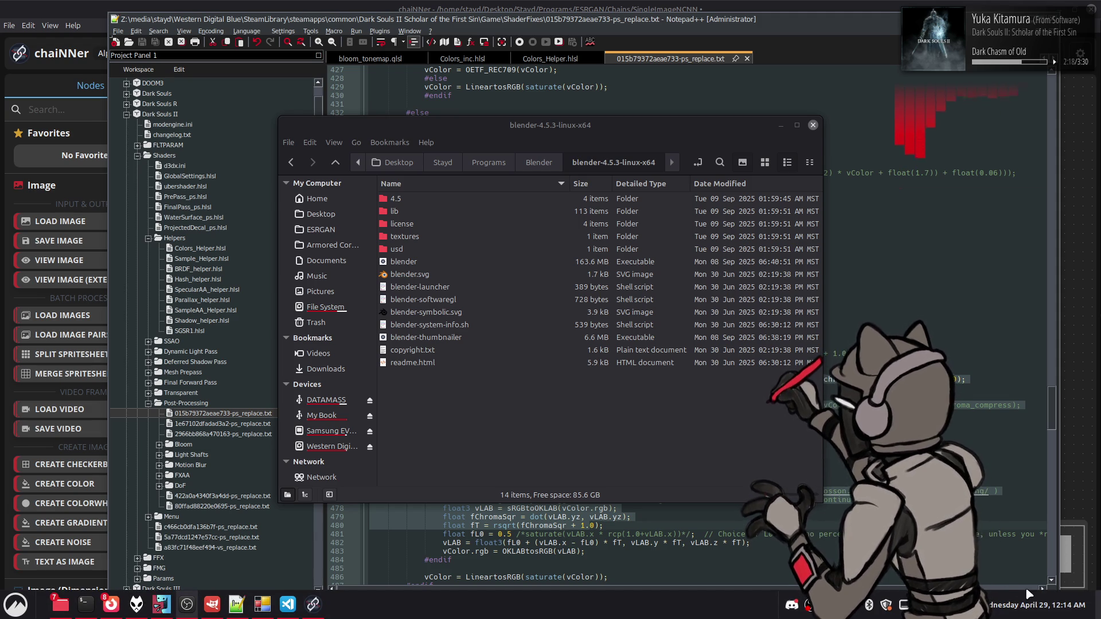
{"action": "mouse_move", "coordinate": [1026, 606]}
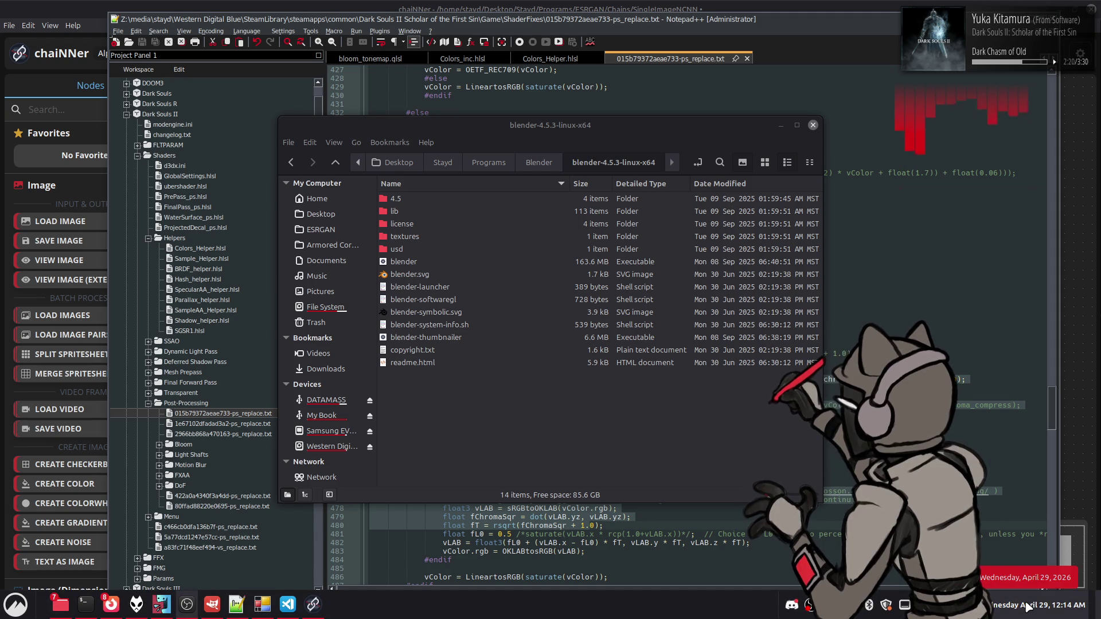